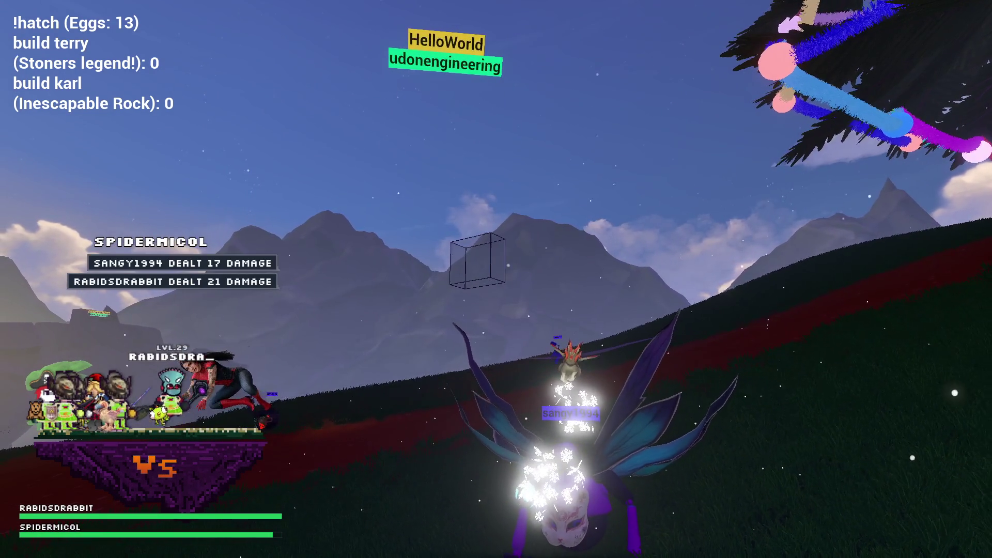
Add the Tanglewood and Point Hope community environments for dungeon raids
scroll(479, 220, "down", 1)
scroll(454, 261, "up", 1)
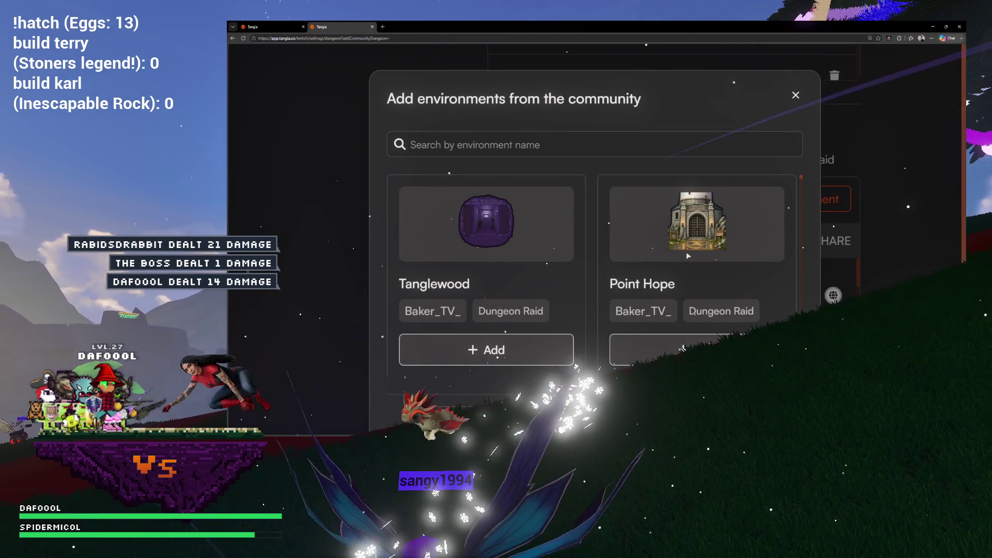
scroll(658, 301, "down", 1)
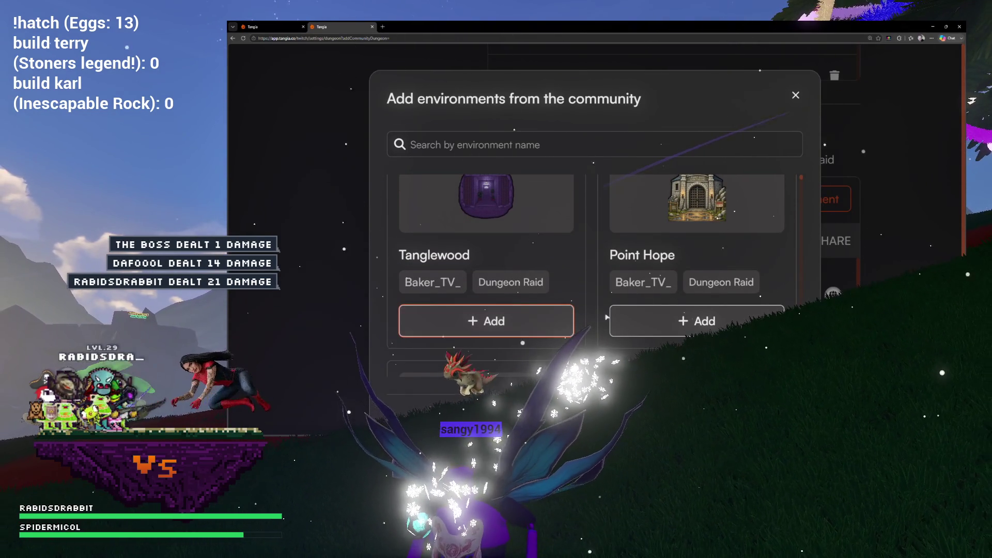
scroll(595, 293, "up", 1)
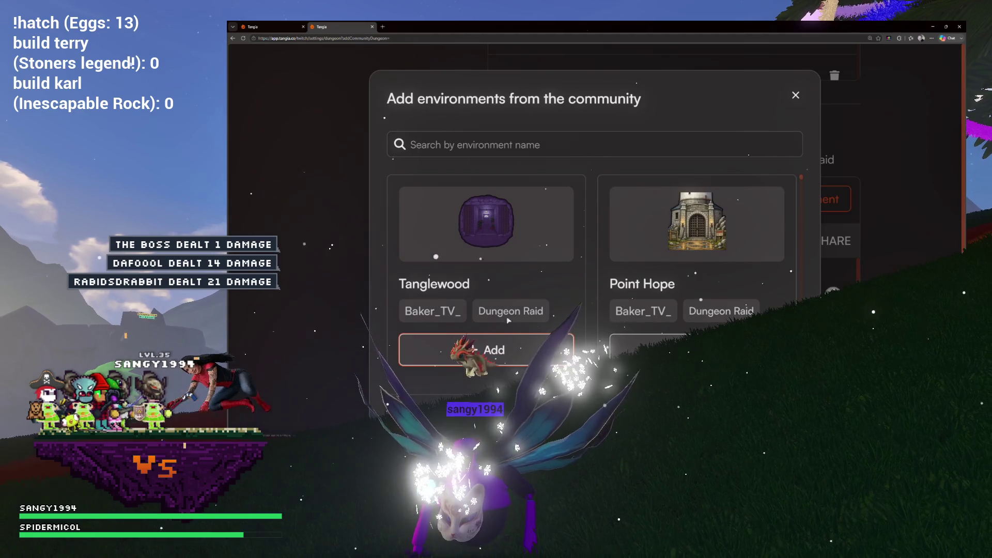
left_click(486, 350)
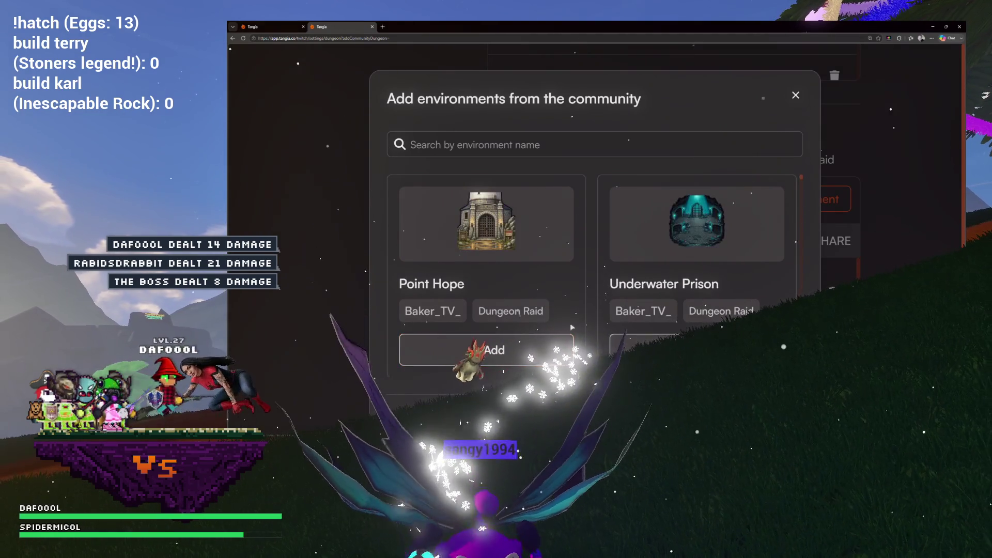
left_click(486, 350)
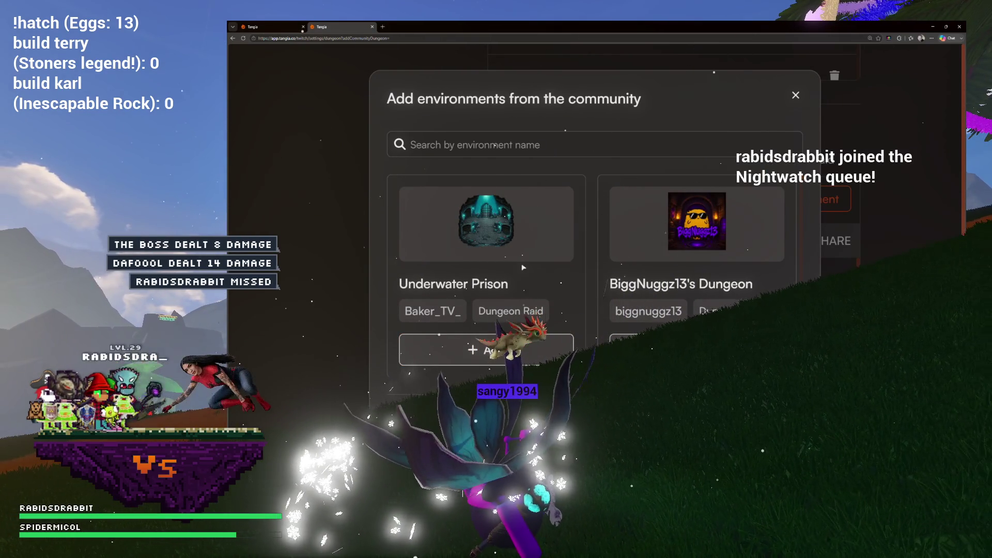
Find the Agrabah - Kh1 environment further down the list and add it
scroll(674, 247, "down", 4)
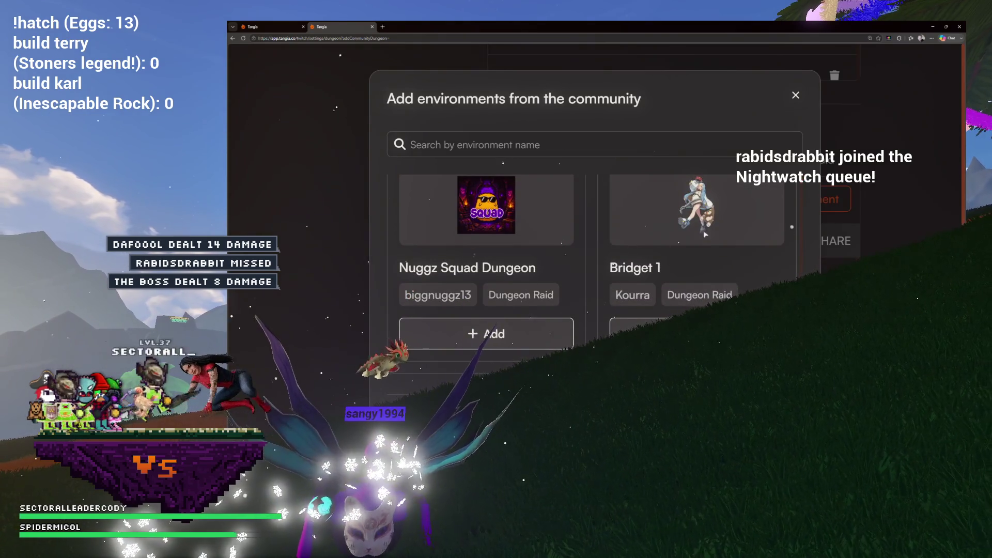
scroll(704, 235, "up", 1)
scroll(595, 269, "down", 3)
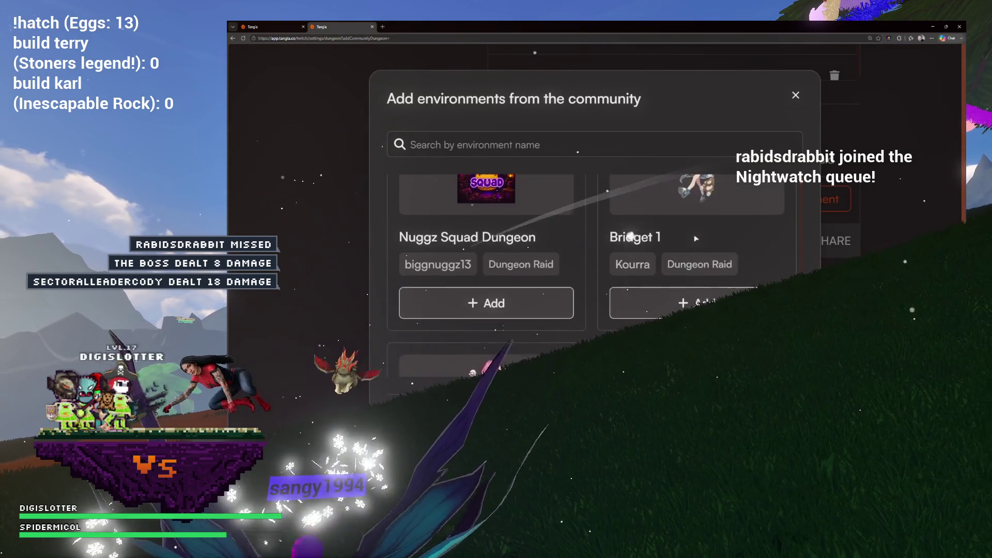
scroll(594, 269, "down", 1)
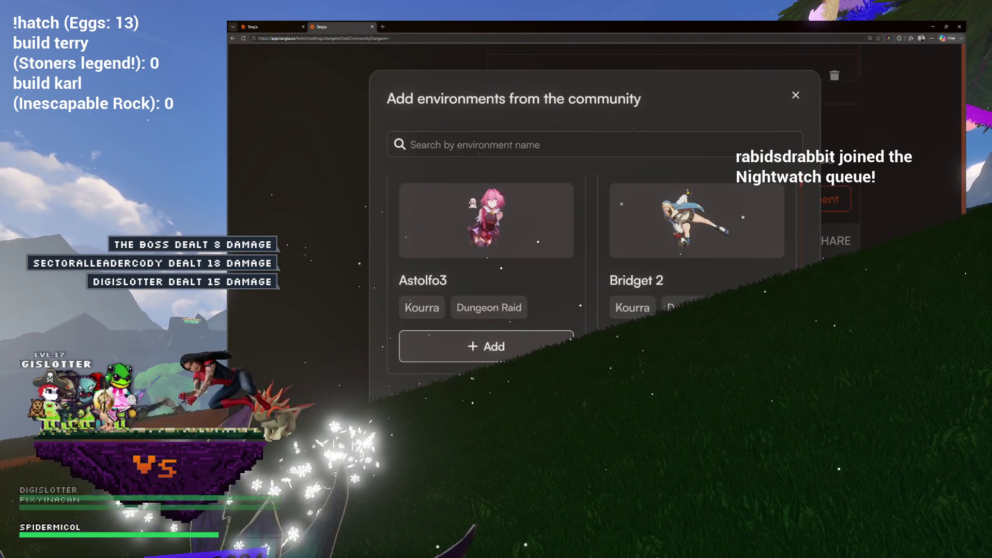
scroll(673, 241, "down", 8)
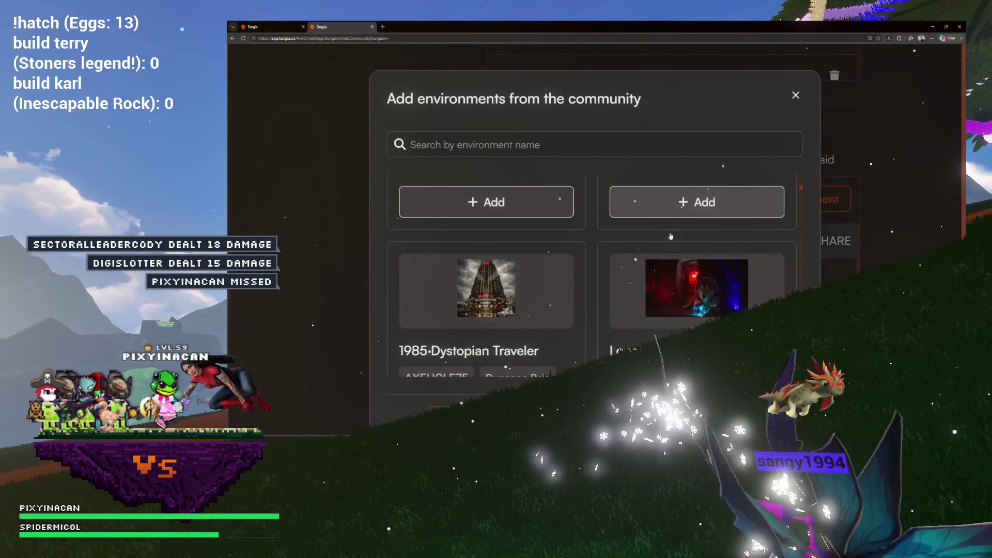
scroll(628, 236, "up", 1)
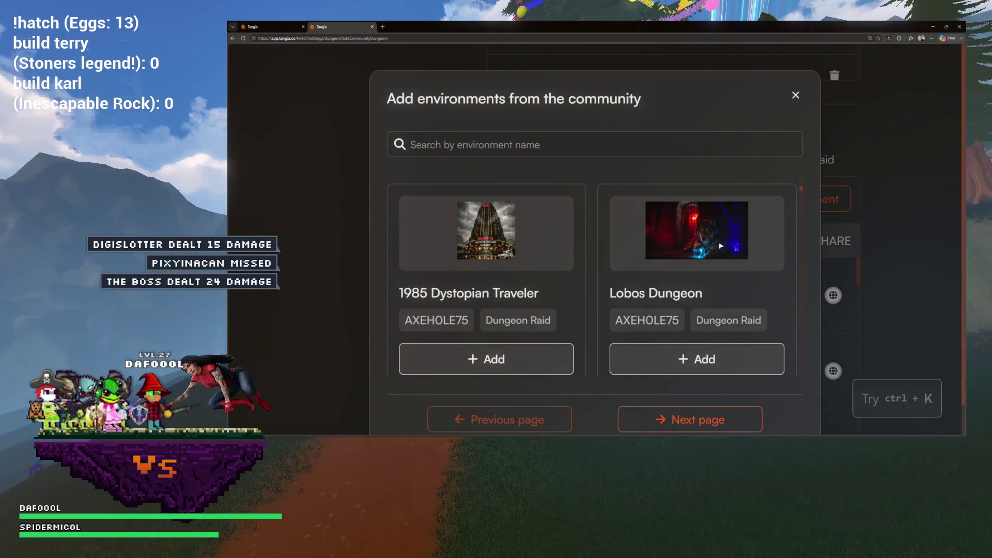
scroll(691, 248, "down", 8)
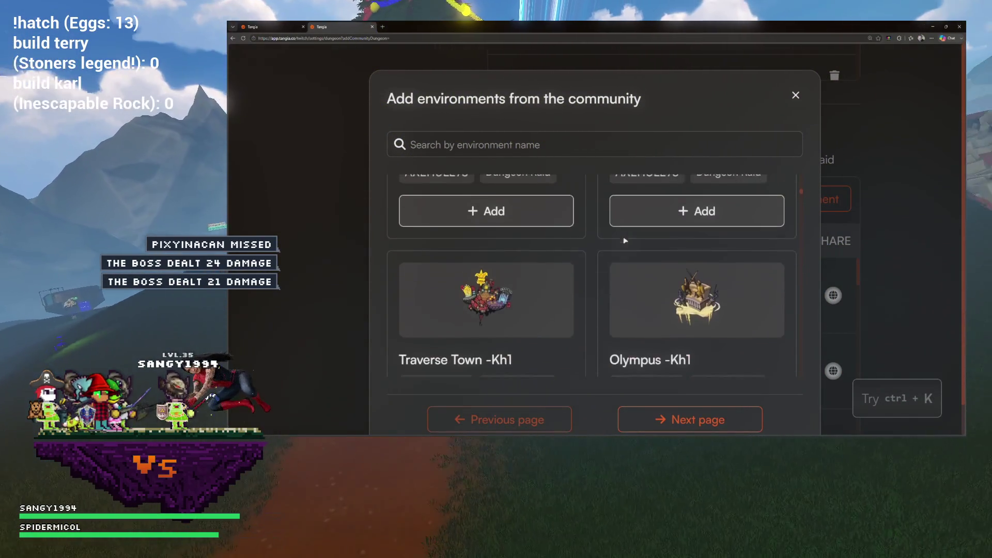
scroll(625, 239, "down", 8)
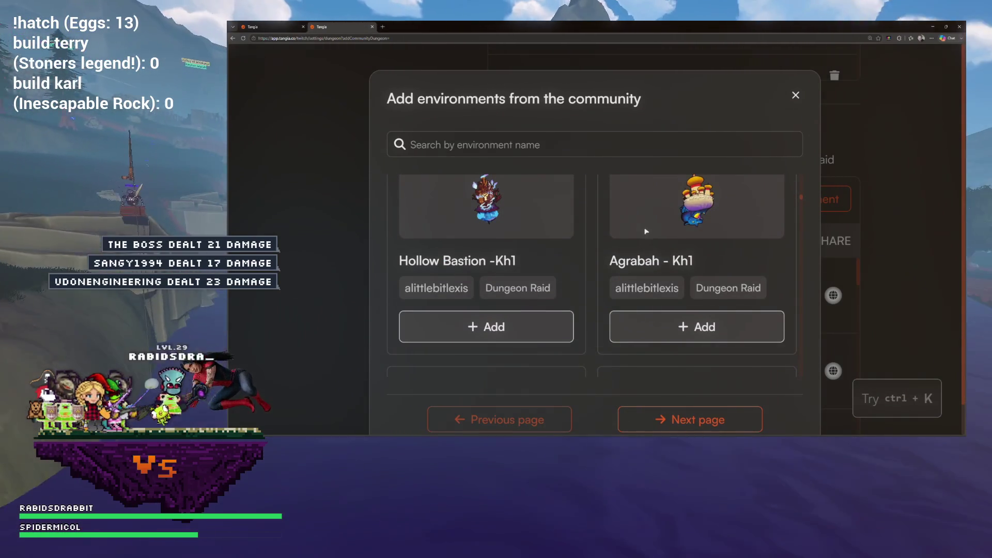
scroll(626, 240, "up", 1)
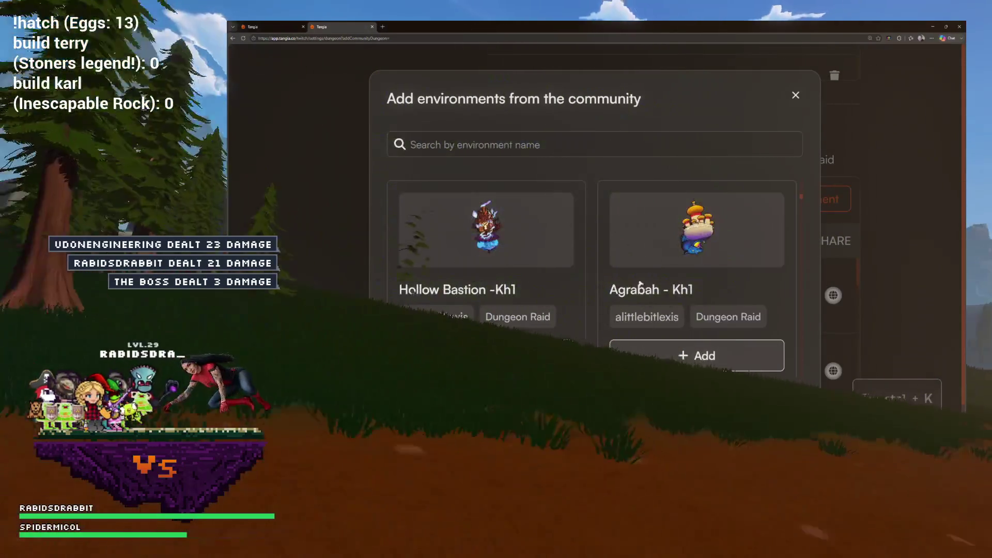
left_click(676, 357)
Look through the rest of the environments, then close the community dialog
scroll(556, 253, "down", 3)
scroll(594, 243, "down", 5)
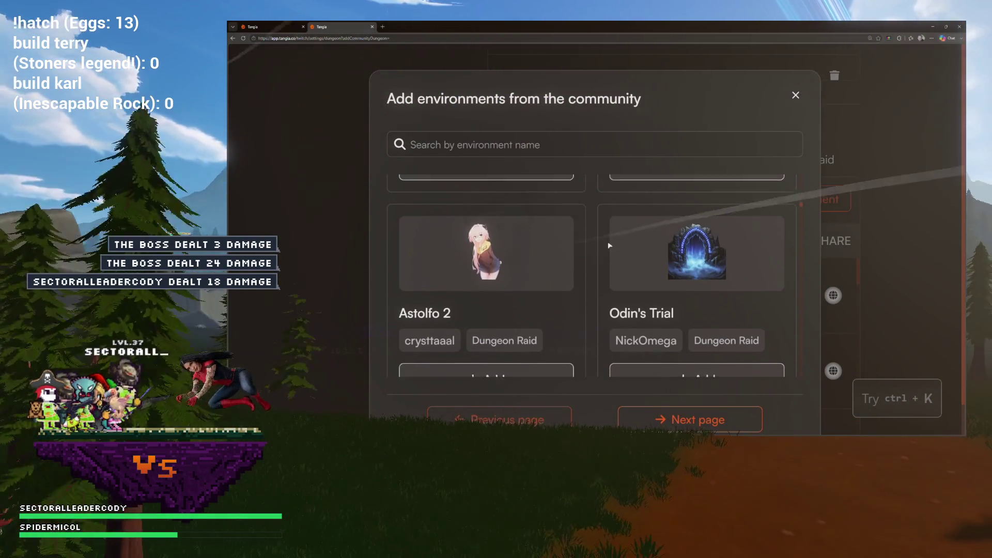
scroll(610, 246, "down", 2)
scroll(611, 246, "down", 3)
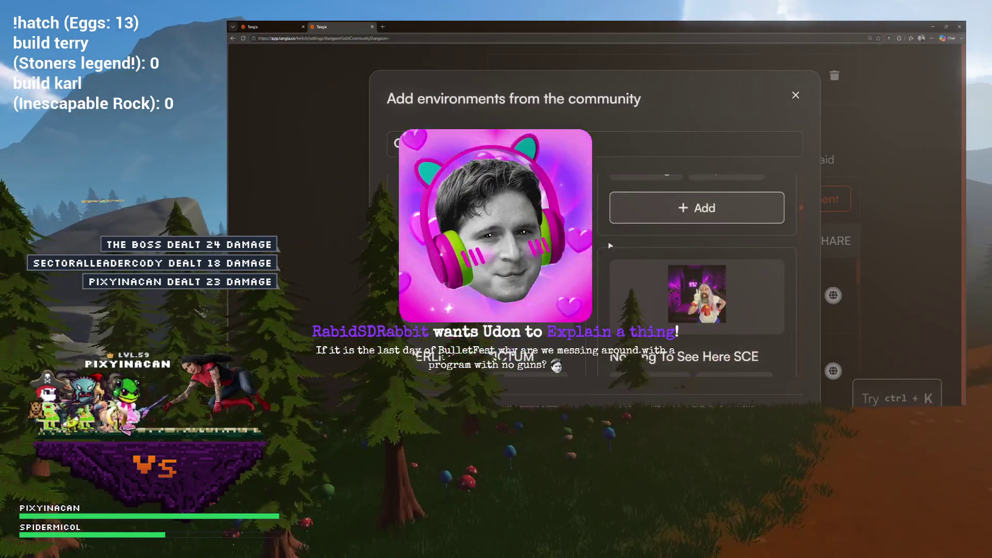
scroll(611, 246, "down", 1)
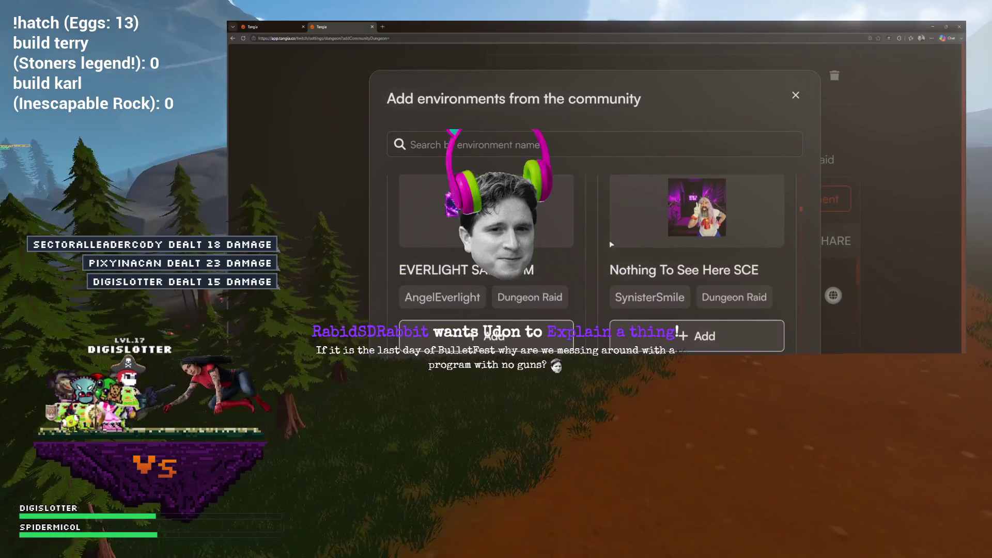
scroll(611, 244, "down", 1)
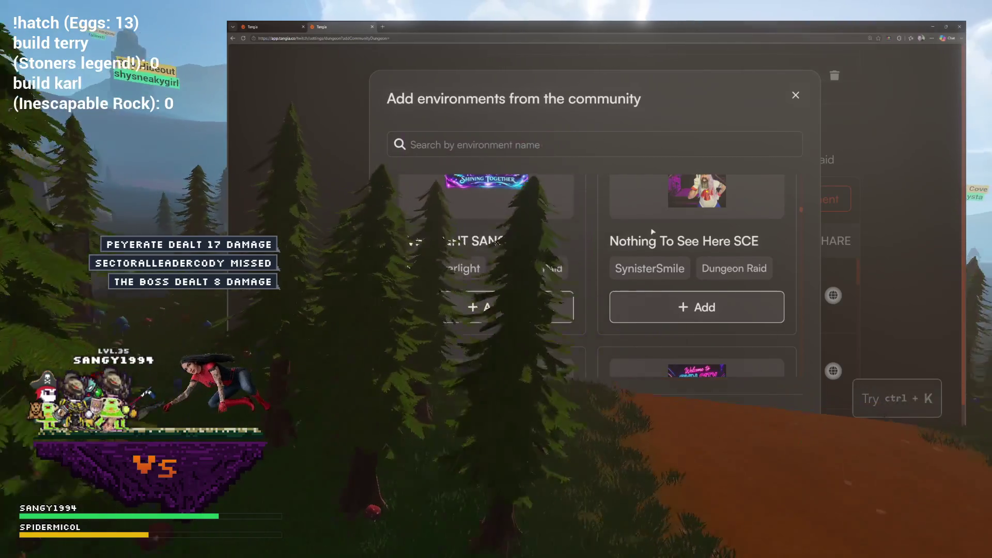
scroll(652, 232, "down", 2)
left_click(796, 95)
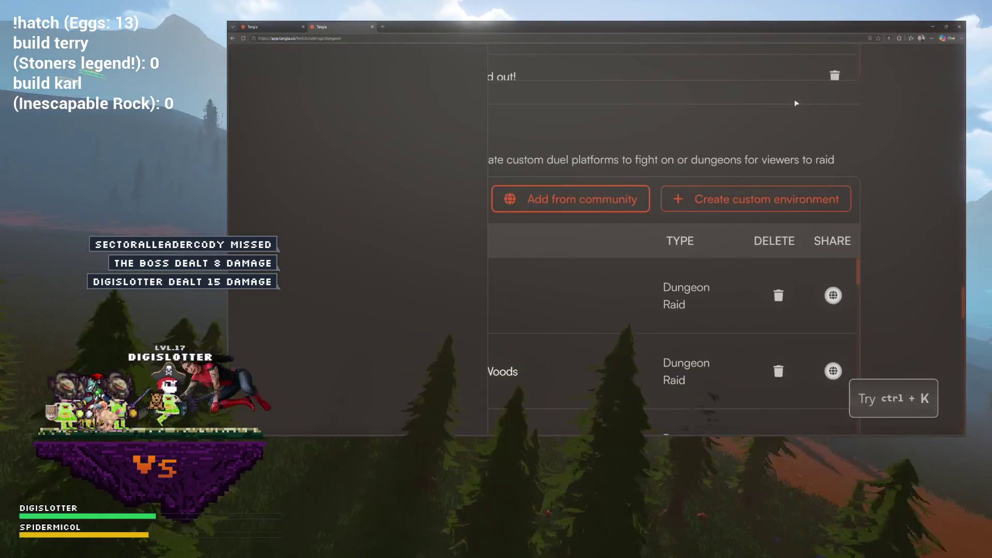
Zoom out to Custom Bosses and open the community bosses catalogue
key("ctrl+minus")
key("ctrl+minus")
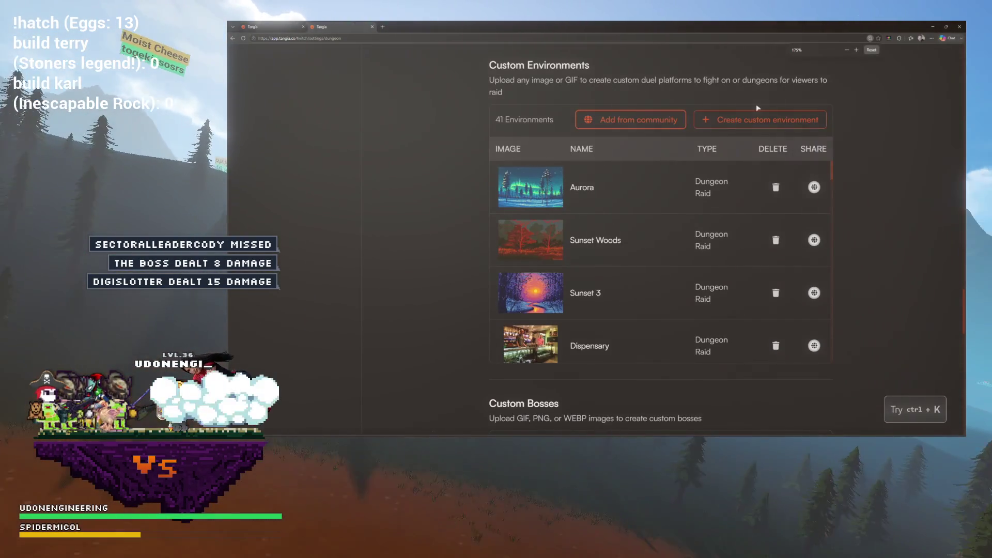
scroll(627, 228, "down", 3)
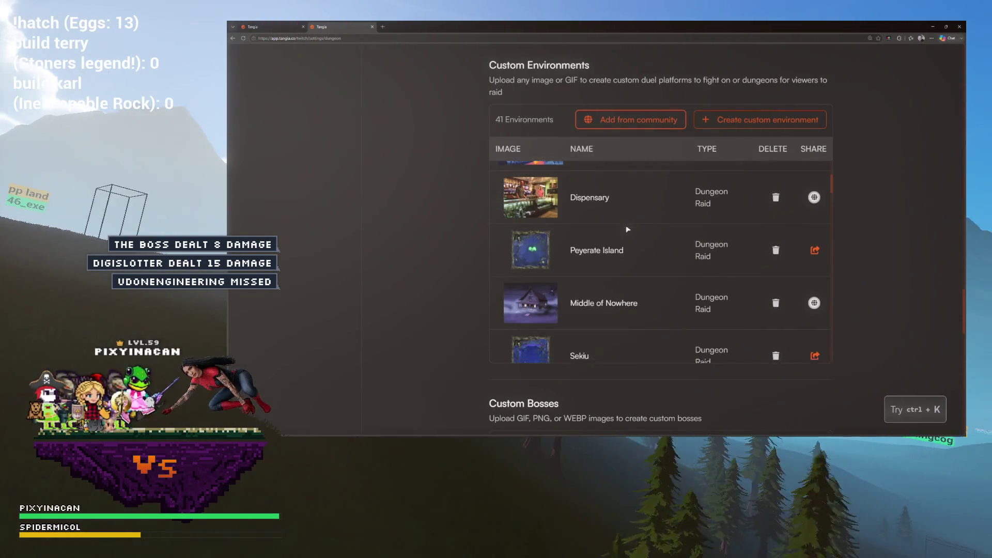
scroll(461, 209, "down", 4)
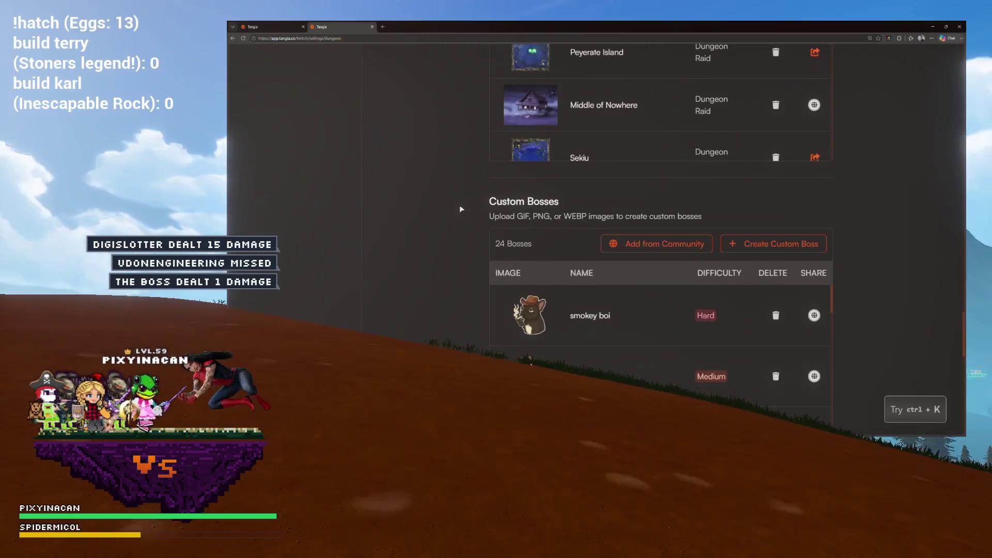
left_click(614, 241)
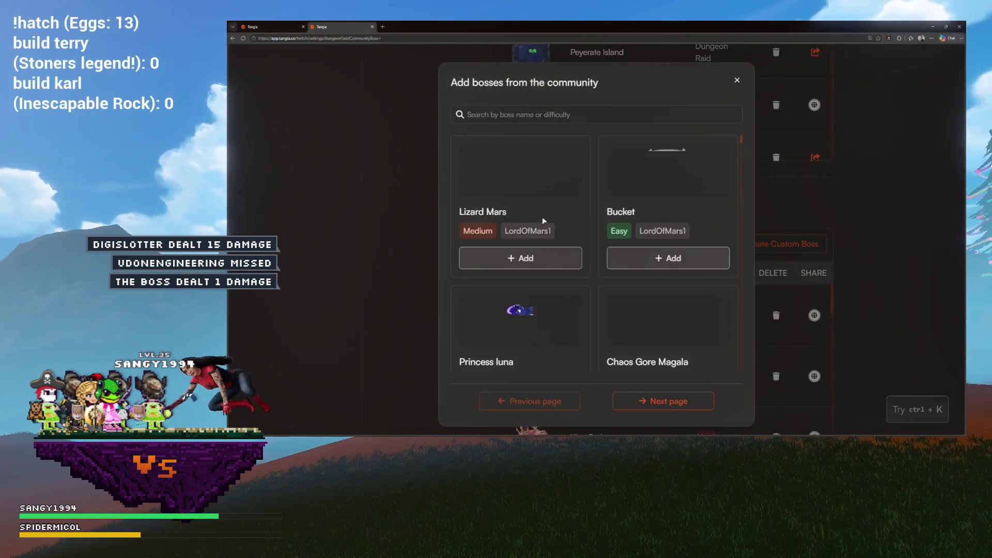
Find Dancing Chico in the catalogue and add it as a custom boss
key("ctrl+plus")
key("ctrl+plus")
scroll(668, 235, "down", 1)
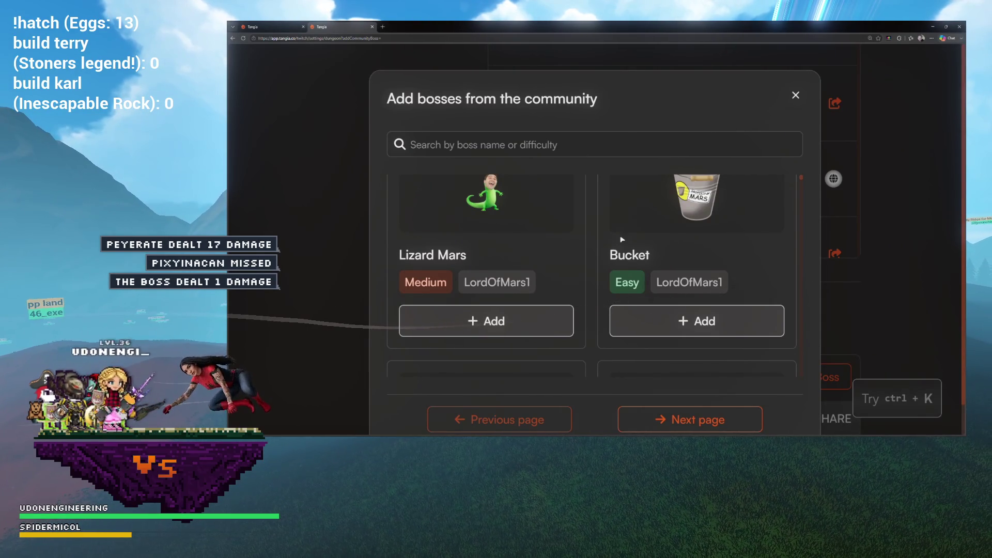
scroll(595, 249, "down", 3)
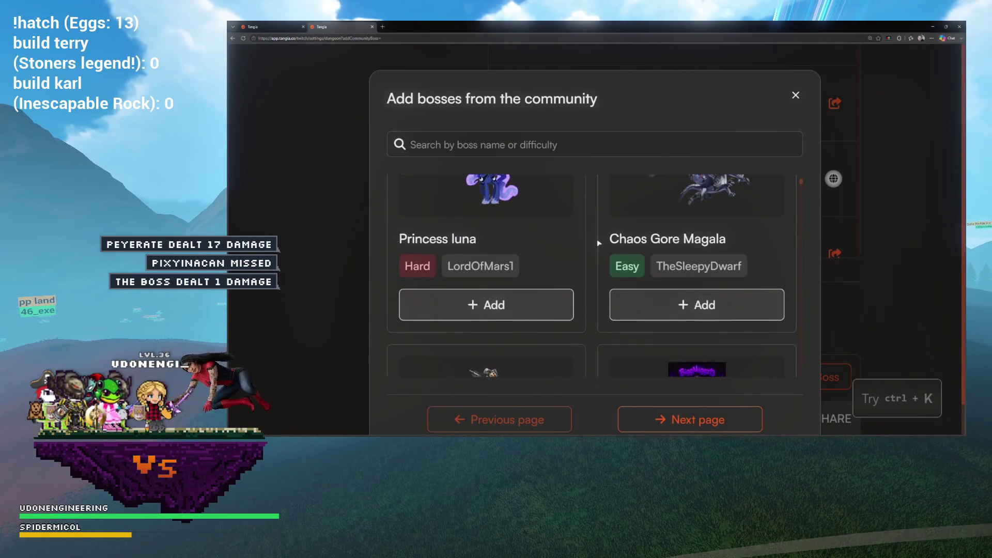
scroll(598, 243, "down", 1)
scroll(598, 243, "down", 3)
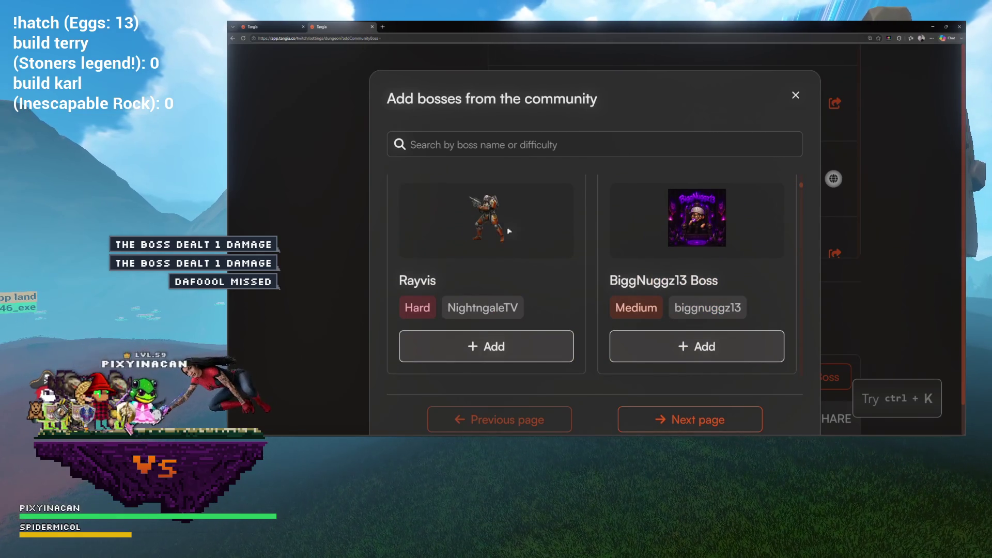
scroll(517, 231, "down", 3)
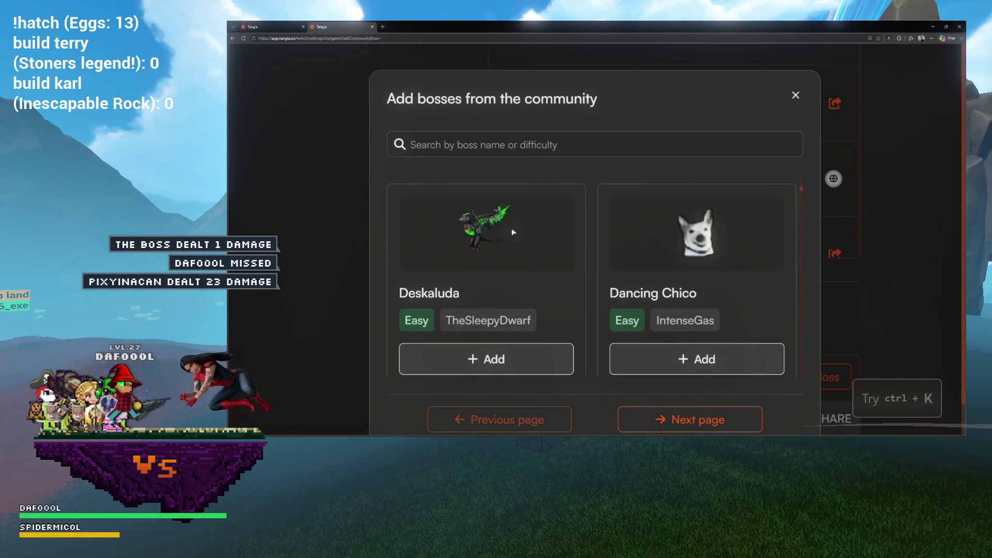
scroll(513, 232, "up", 2)
scroll(666, 255, "down", 3)
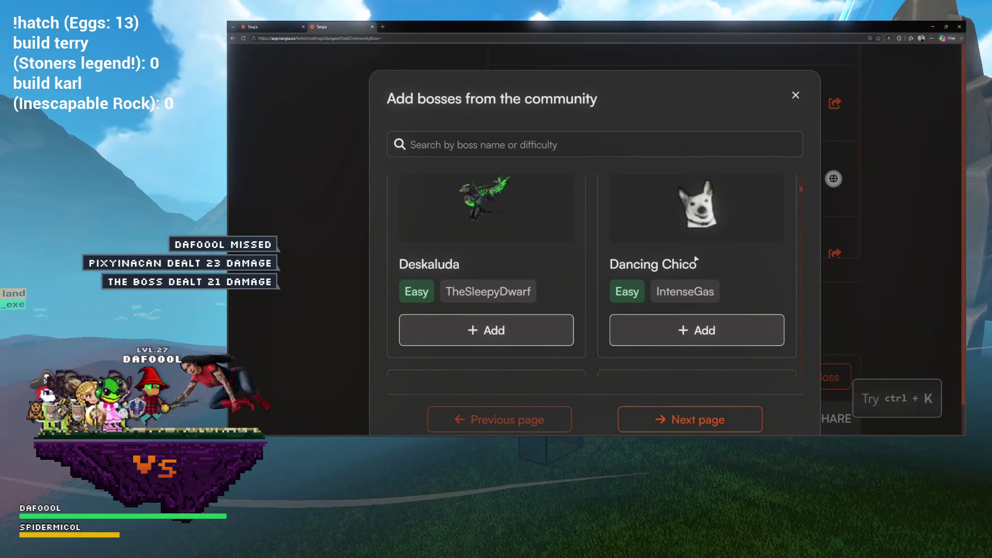
left_click(695, 330)
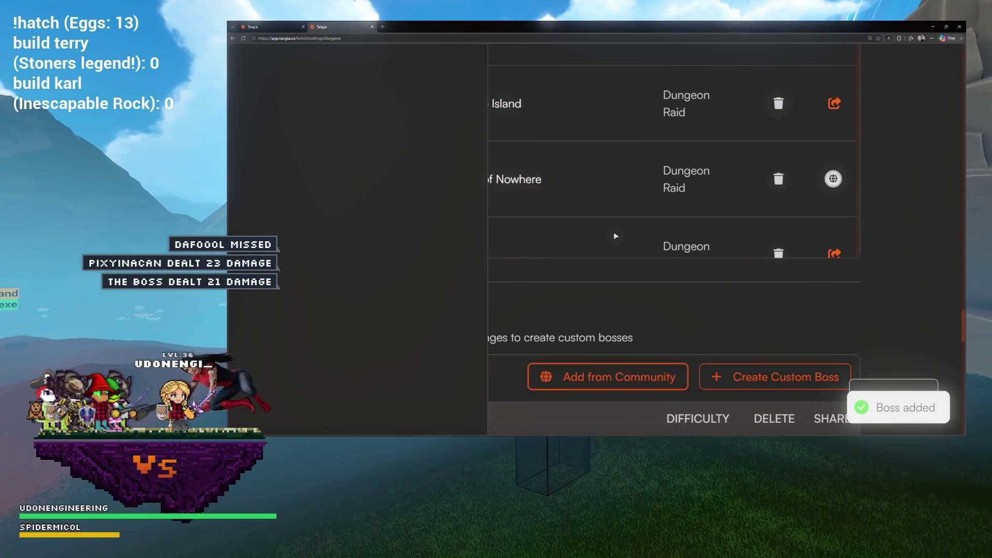
Reopen the community bosses catalogue at readable zoom and start browsing
key("ctrl+minus")
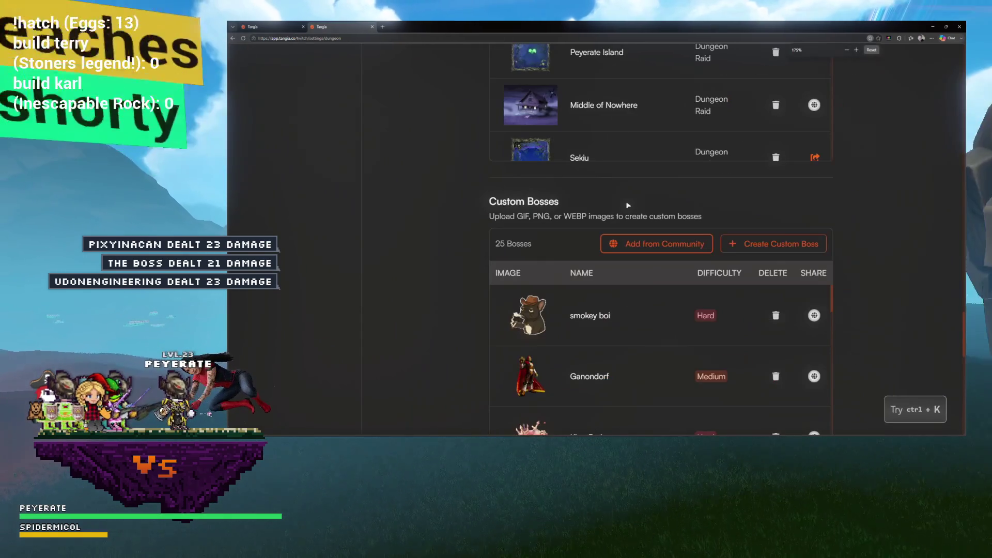
left_click(628, 251)
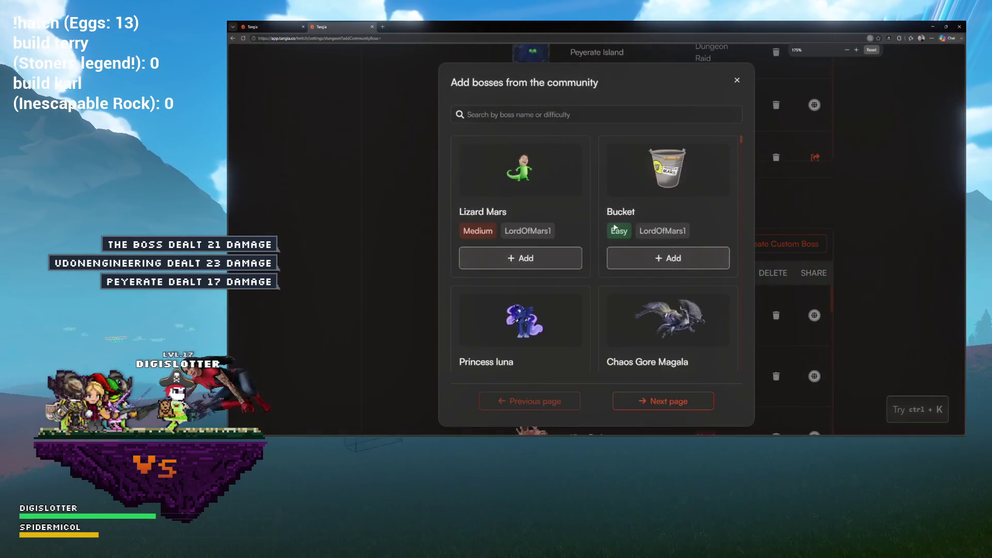
key("ctrl+plus")
key("ctrl+plus")
scroll(615, 229, "down", 2)
scroll(613, 224, "up", 2)
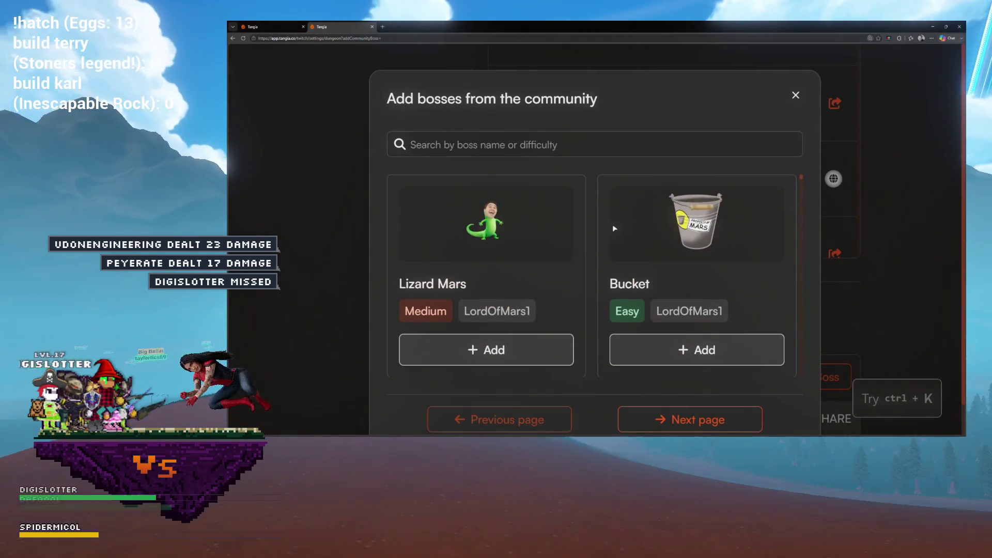
scroll(517, 226, "down", 3)
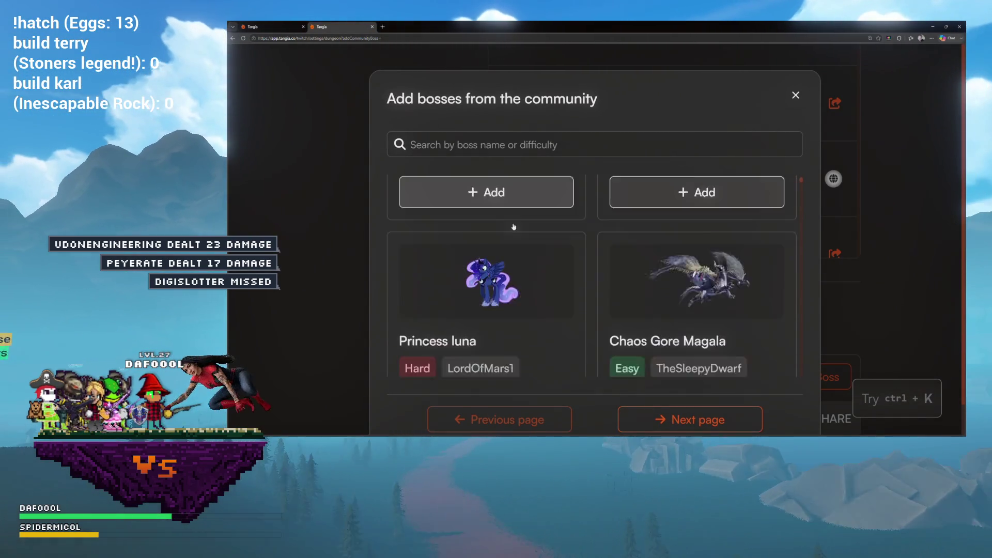
scroll(517, 224, "down", 6)
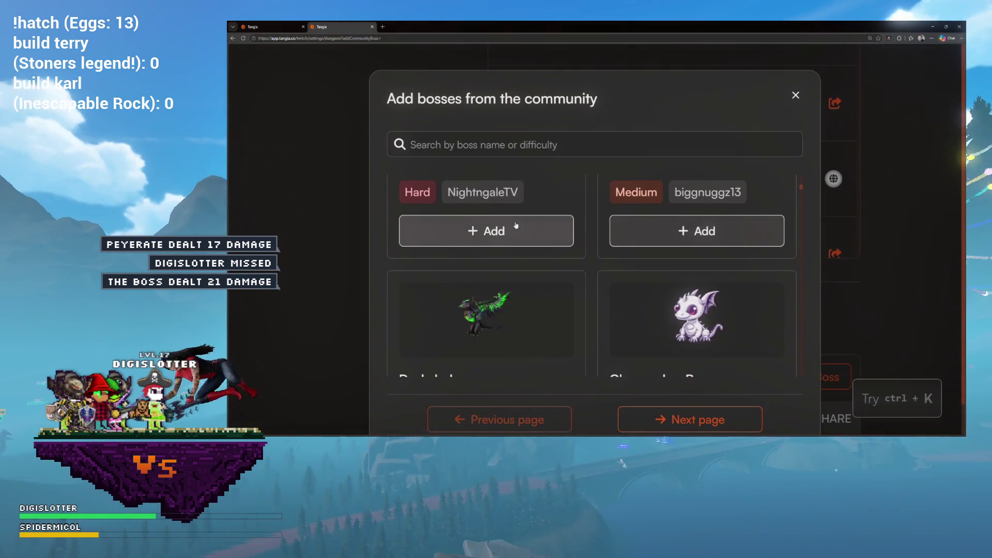
scroll(517, 225, "down", 3)
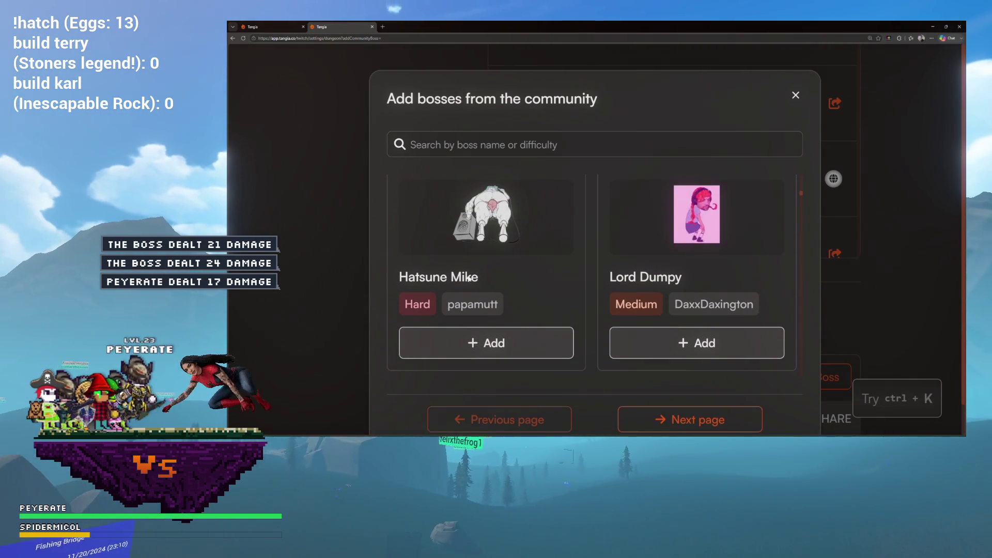
Scroll down past Melty, JellyFish and Prison Thad without adding any boss
scroll(540, 220, "down", 3)
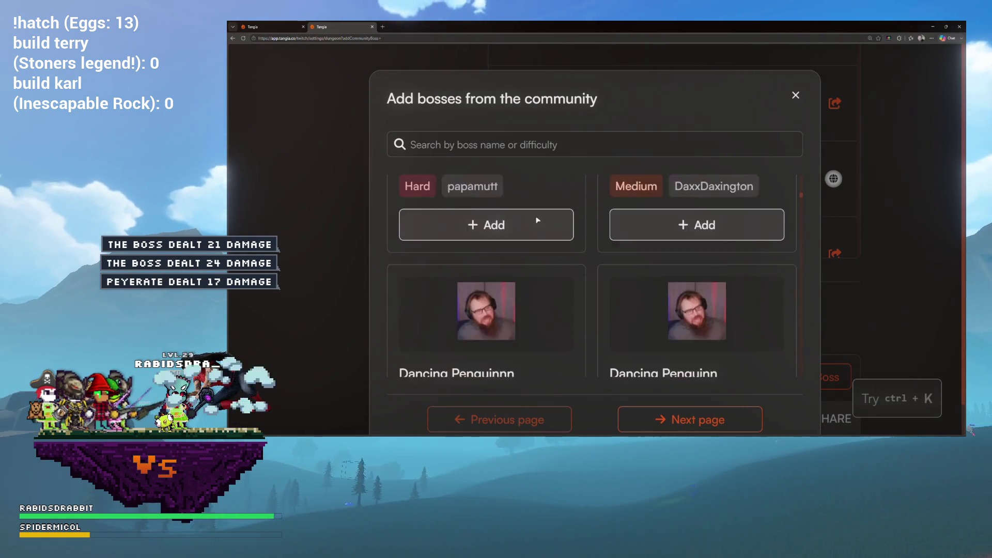
scroll(538, 220, "down", 1)
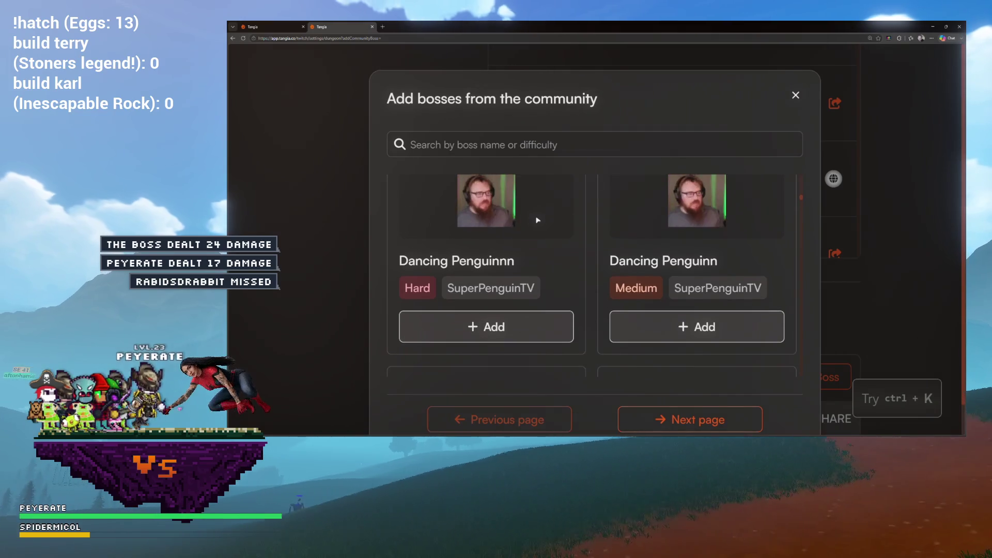
scroll(510, 220, "down", 3)
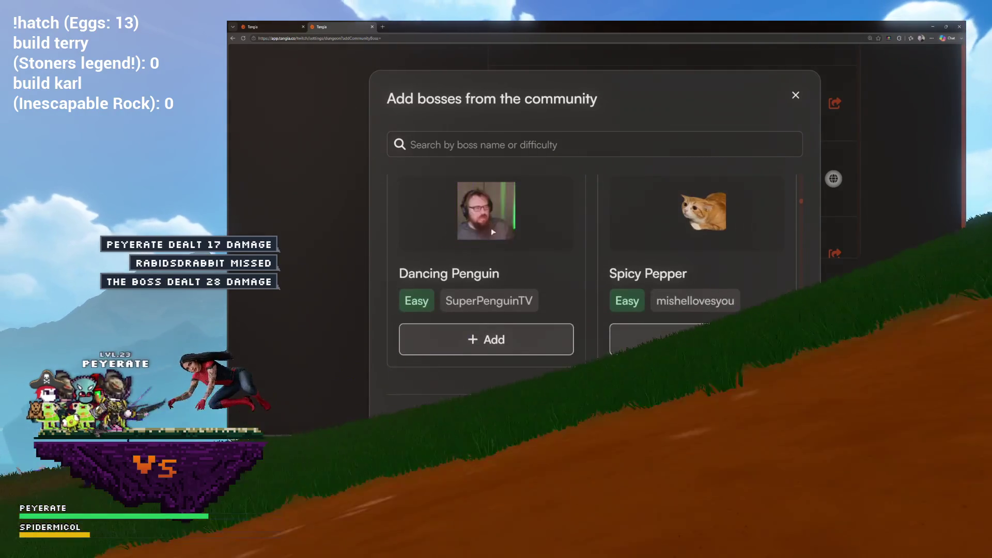
scroll(494, 263, "up", 3)
scroll(496, 264, "up", 1)
scroll(498, 262, "down", 5)
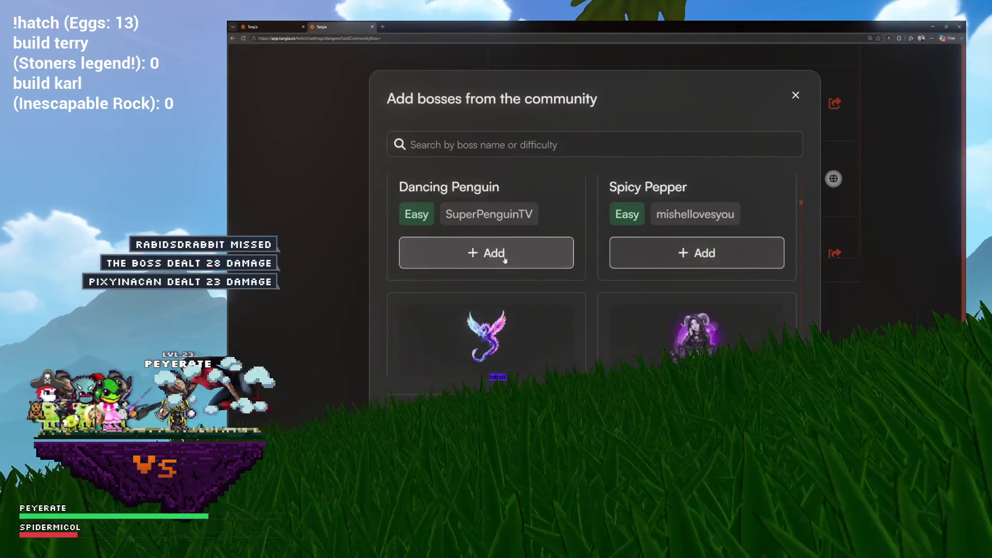
scroll(505, 259, "down", 5)
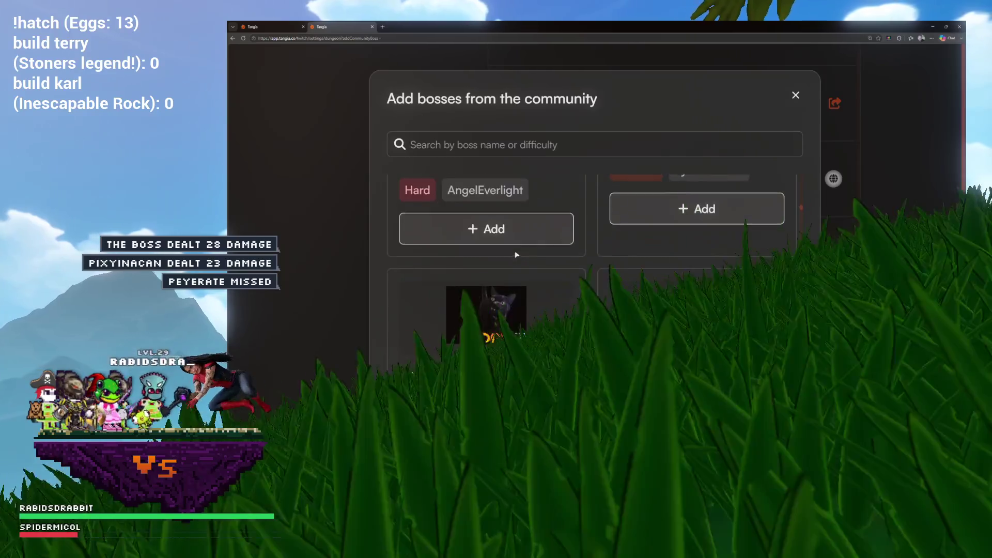
scroll(517, 253, "down", 5)
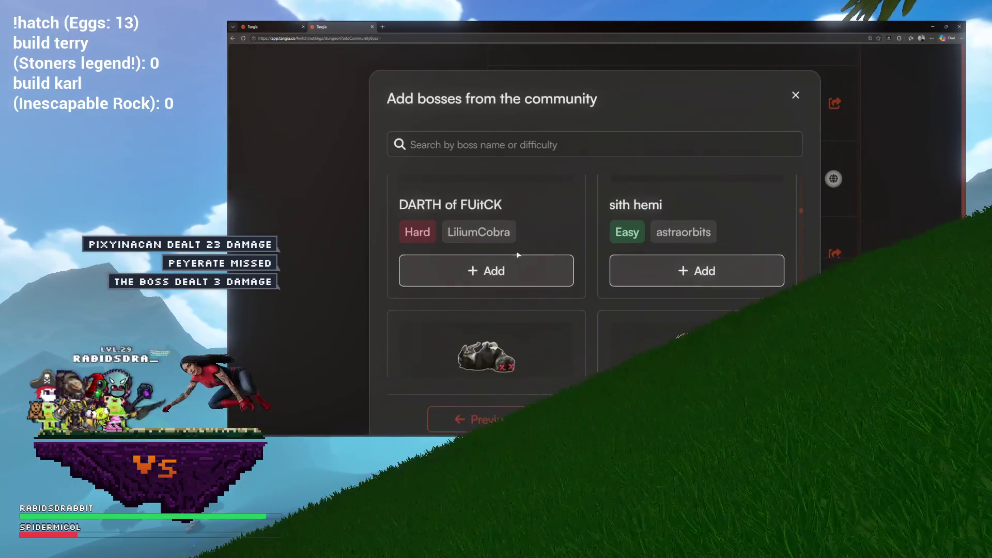
scroll(519, 254, "up", 1)
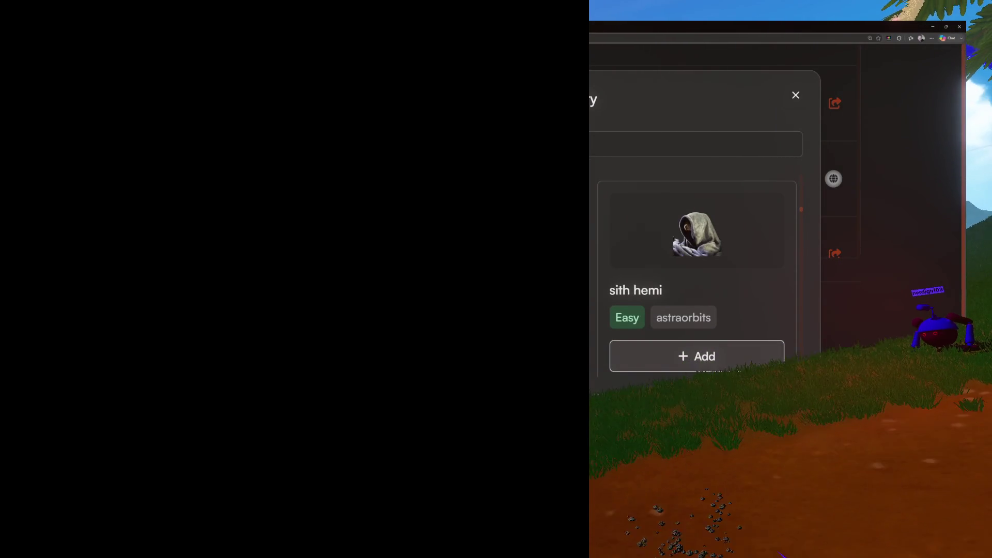
scroll(697, 268, "down", 3)
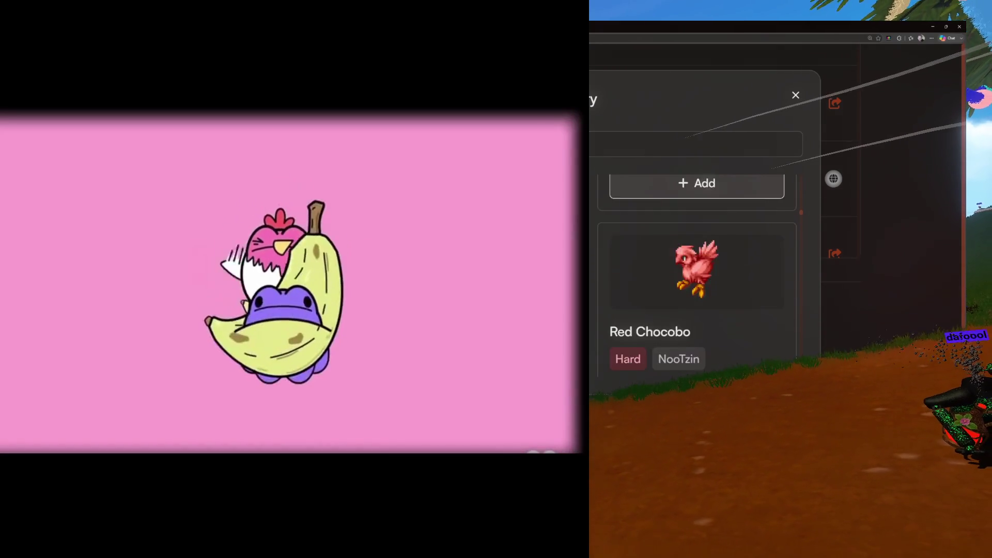
scroll(696, 269, "down", 3)
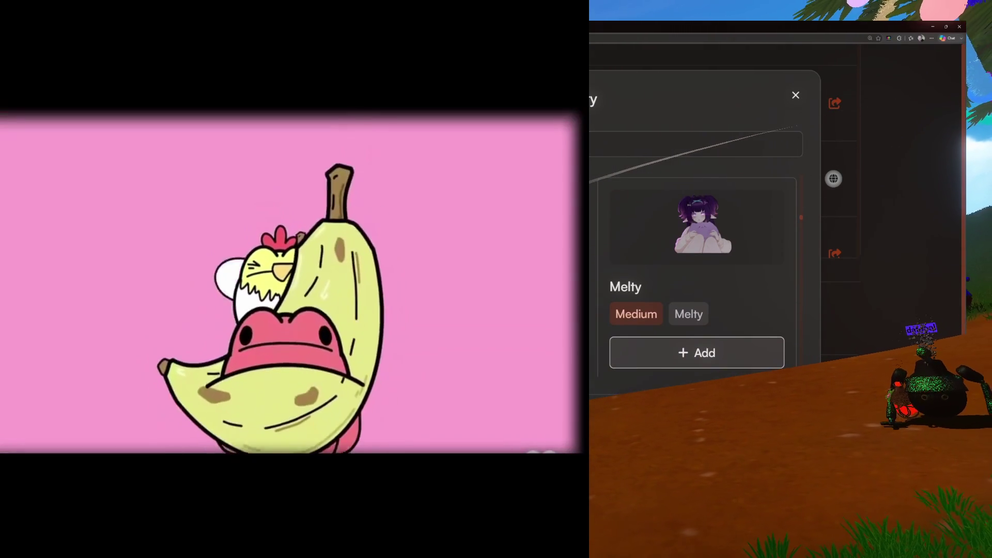
scroll(697, 269, "down", 3)
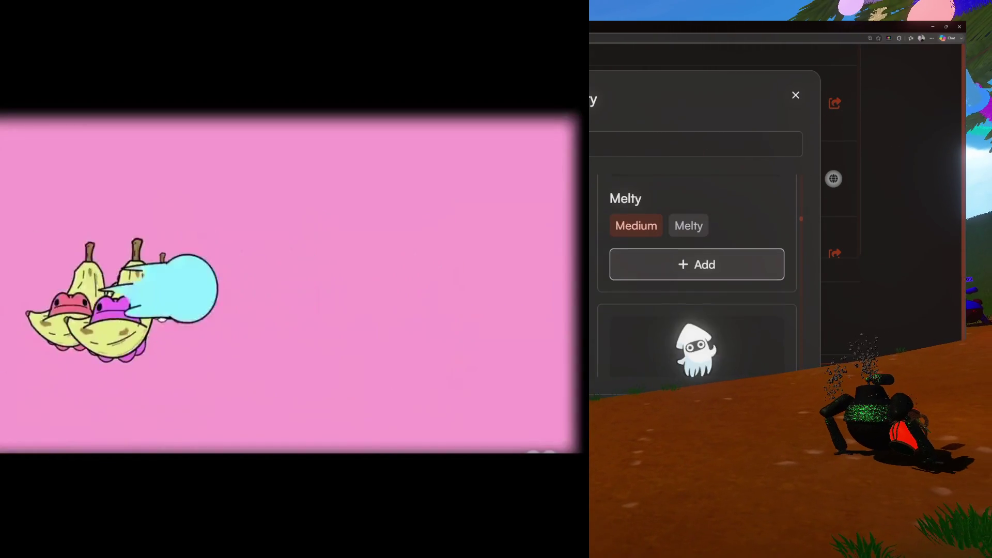
scroll(697, 268, "down", 5)
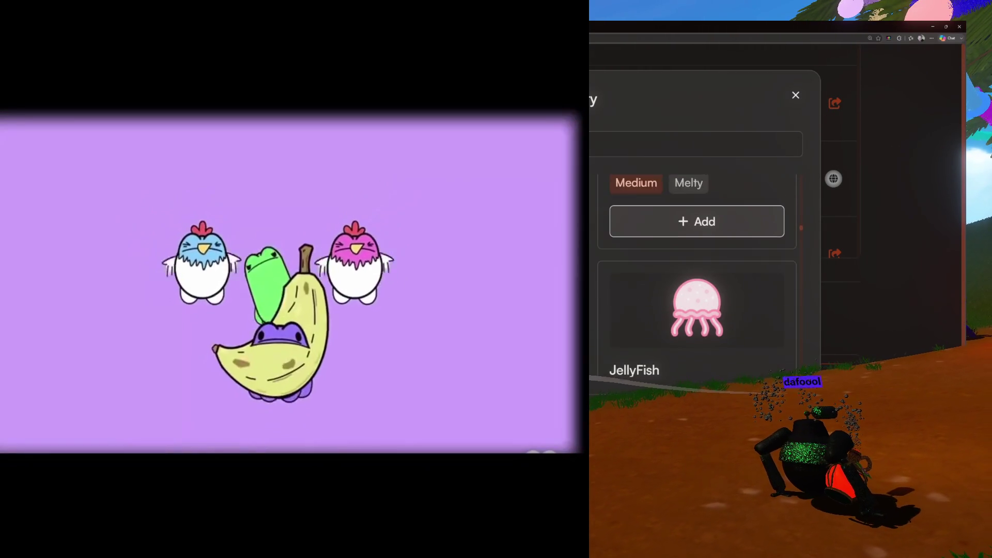
scroll(697, 269, "down", 4)
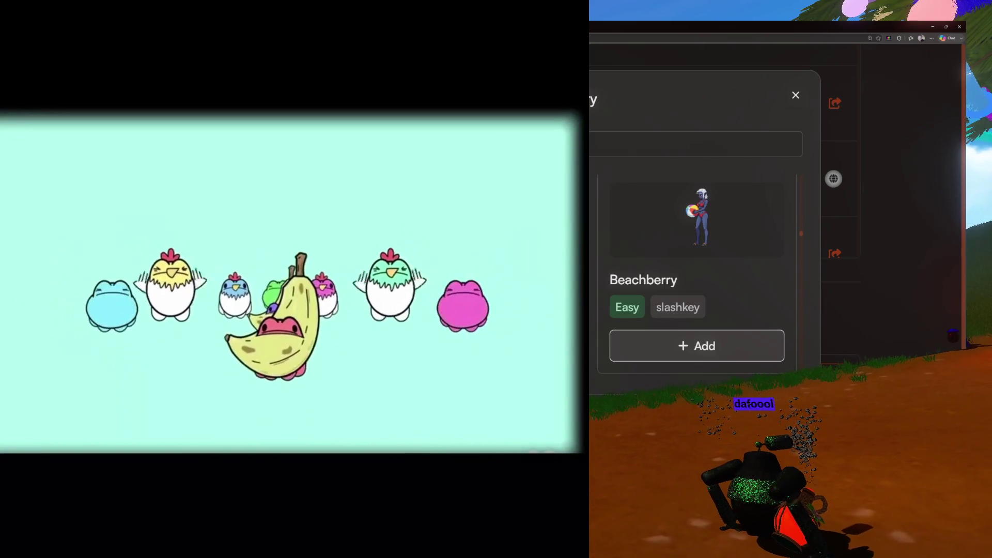
scroll(697, 269, "down", 3)
scroll(697, 269, "down", 3)
scroll(696, 269, "down", 3)
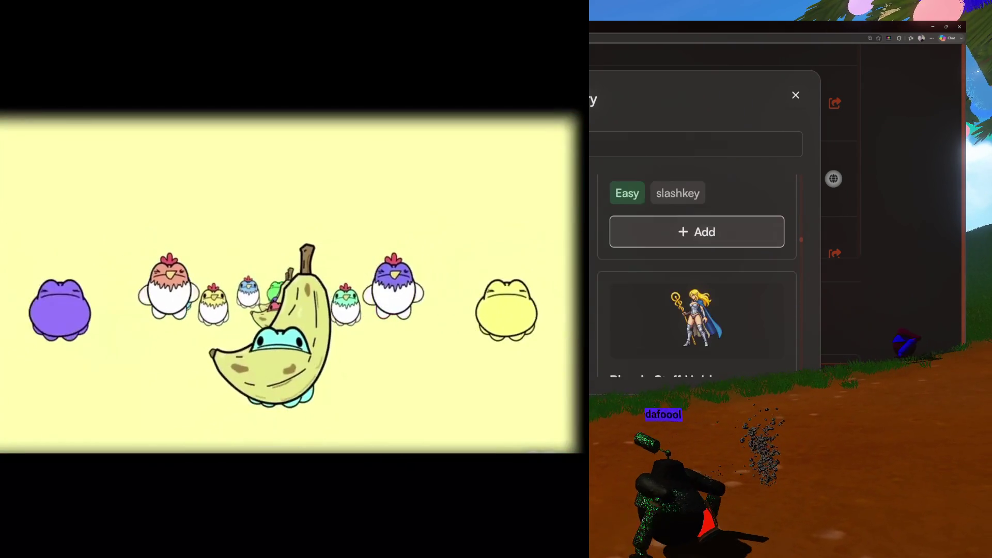
scroll(697, 269, "down", 6)
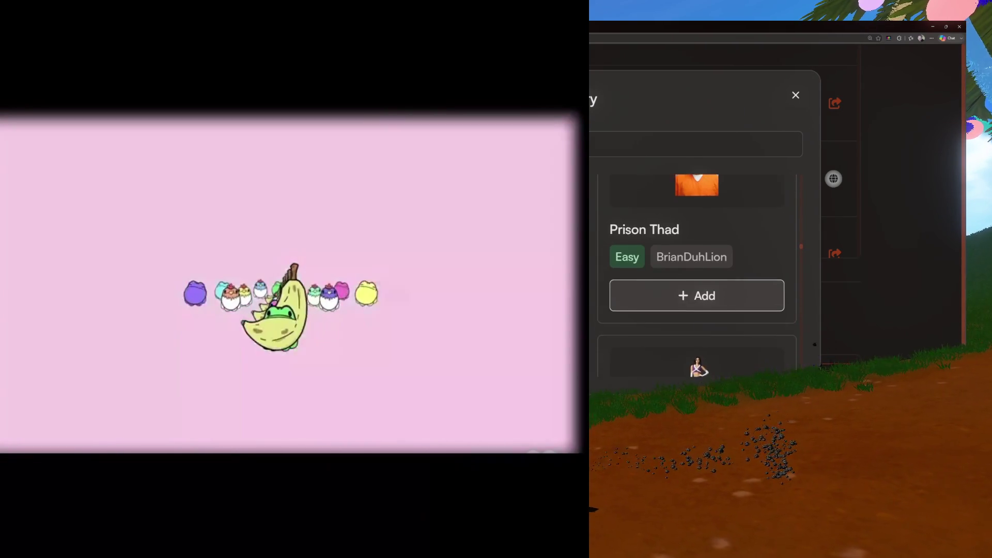
scroll(529, 227, "down", 3)
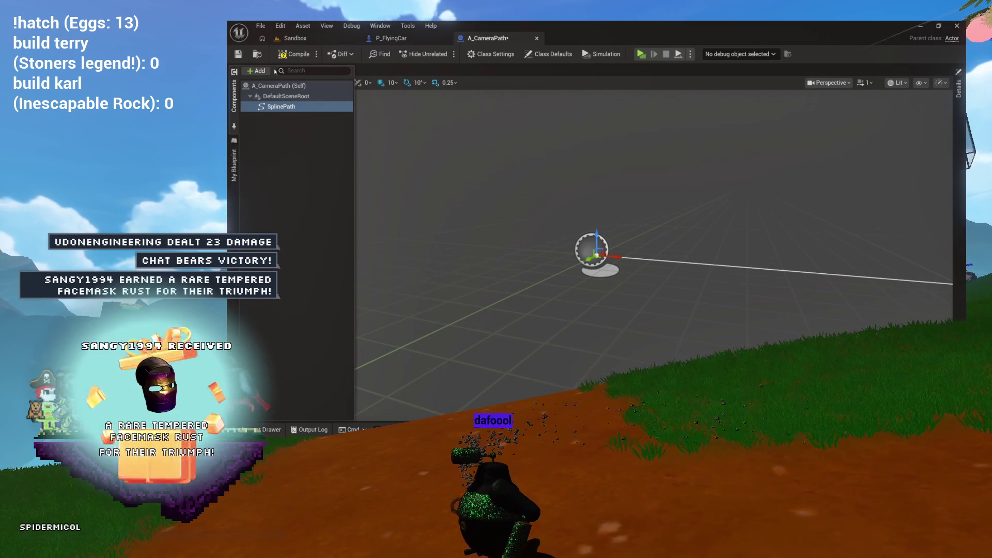
Save A_CameraPath with Ctrl+S and show its components to check SplinePath
key("ctrl+s")
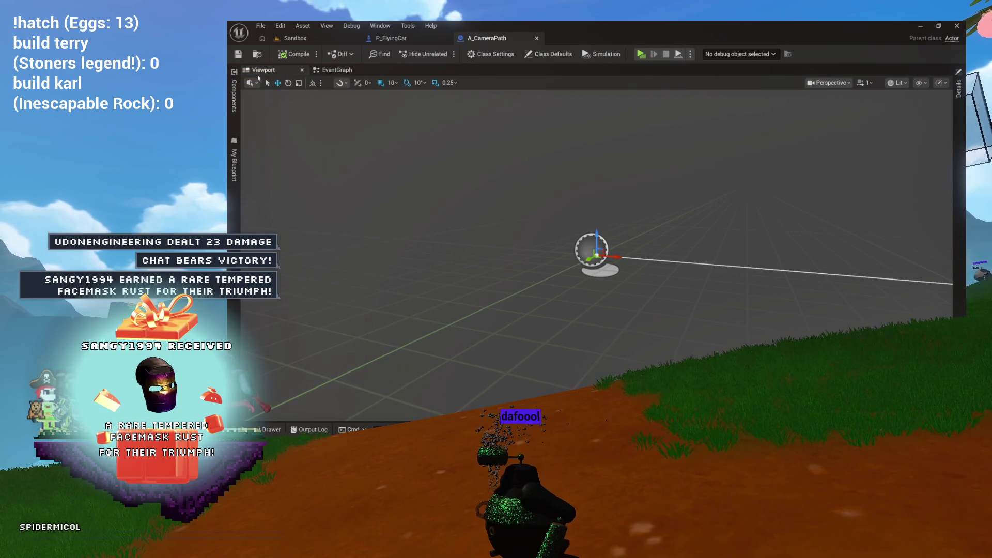
left_click(239, 97)
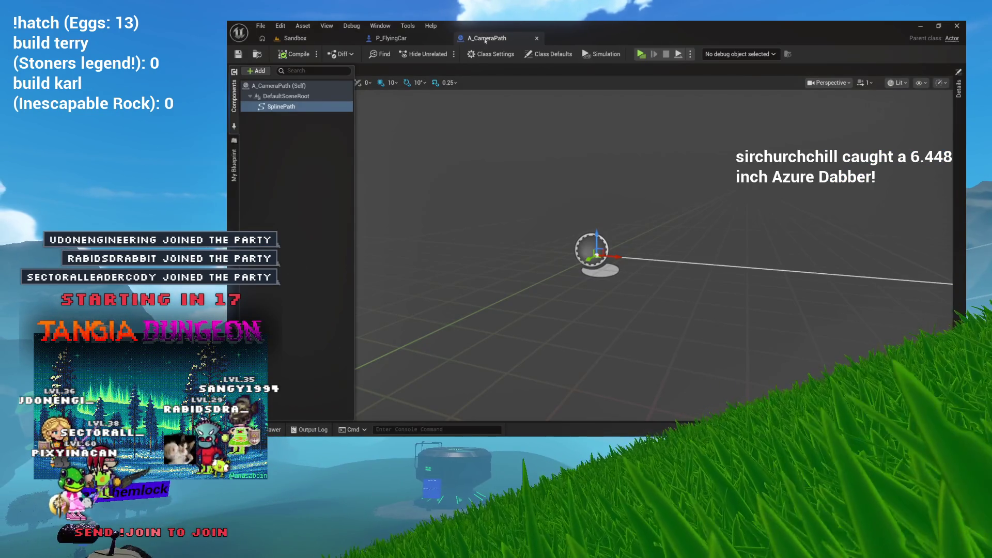
Compile A_CameraPath with its SplinePath component and view its event graph
left_click(234, 95)
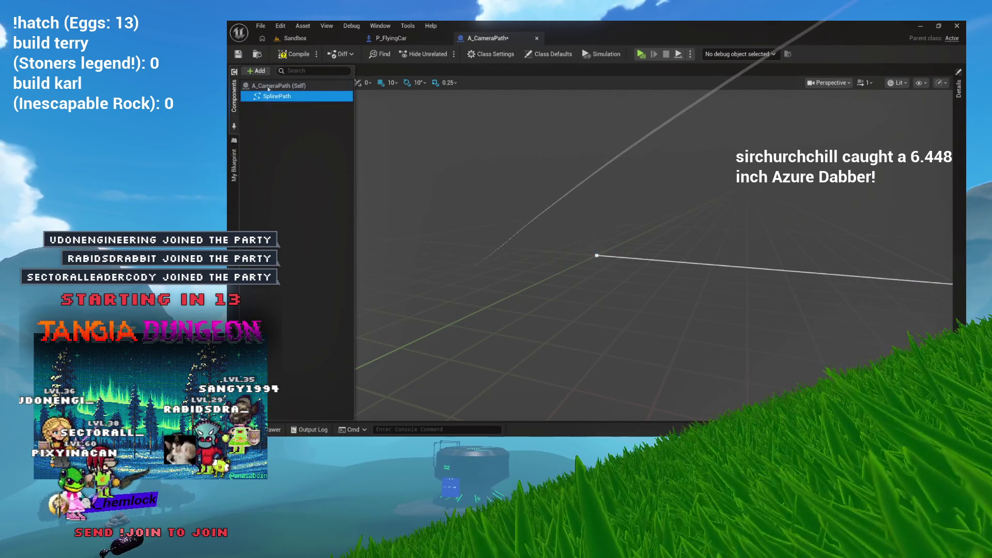
left_click(292, 56)
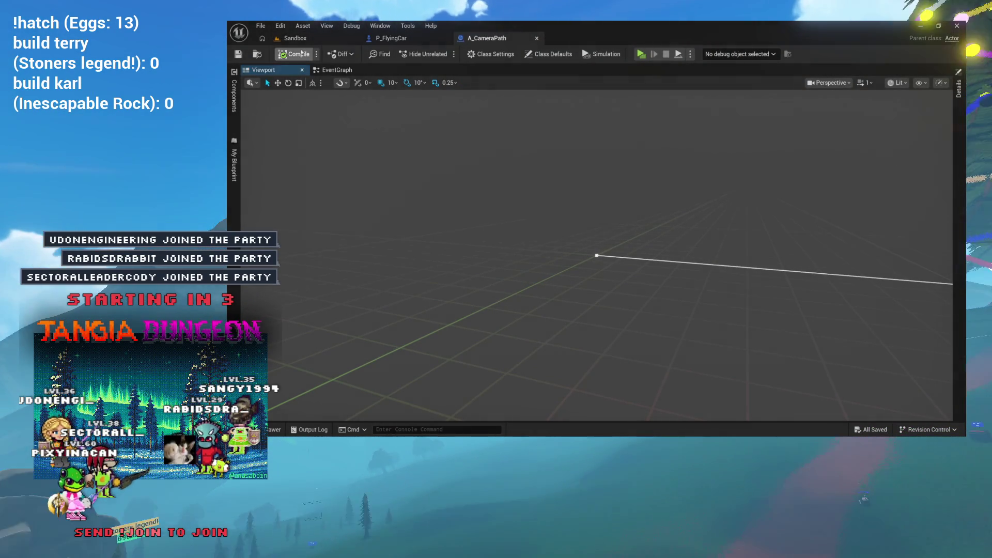
left_click(339, 72)
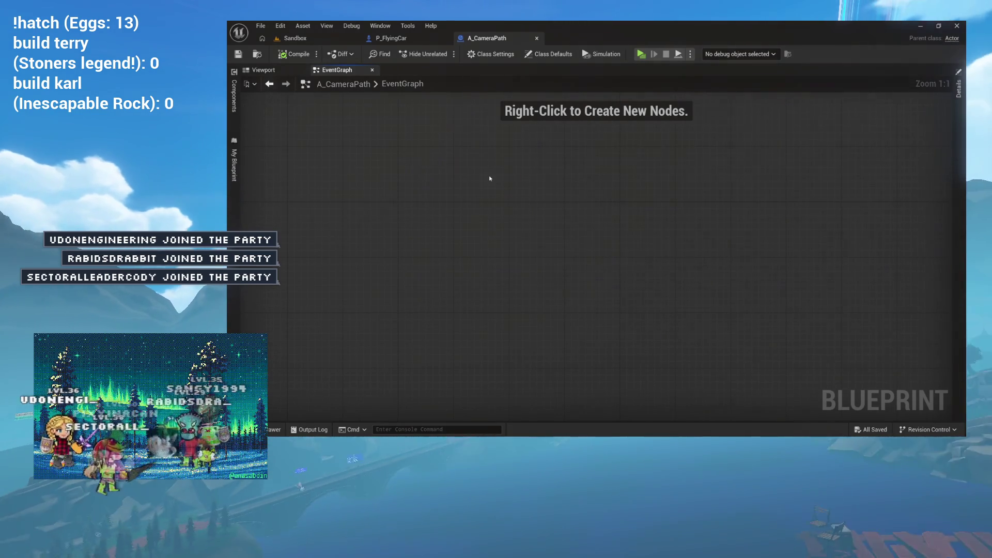
Review the Sandbox level, A_CameraPath and P_FlyingCar graphs, ending on Sandbox
left_click(319, 40)
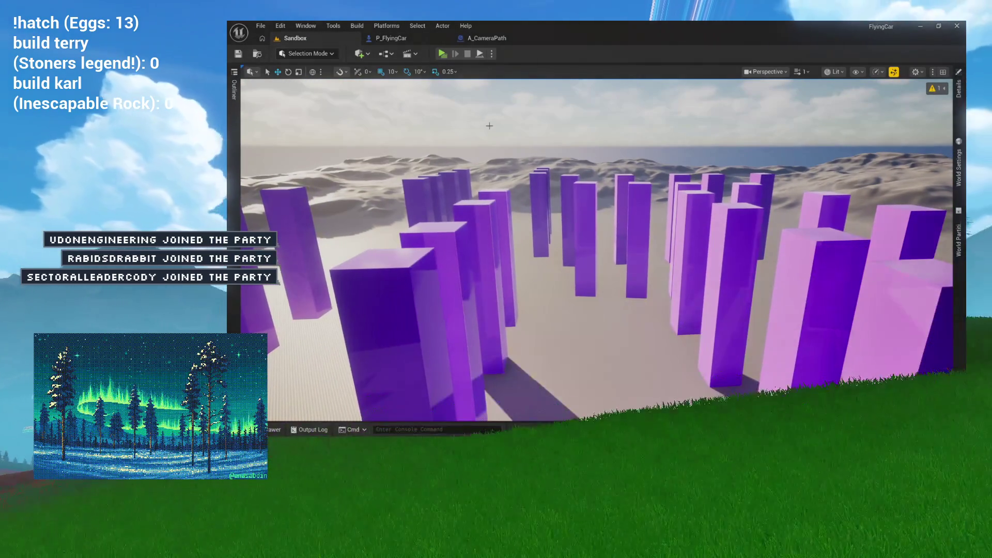
left_click(491, 40)
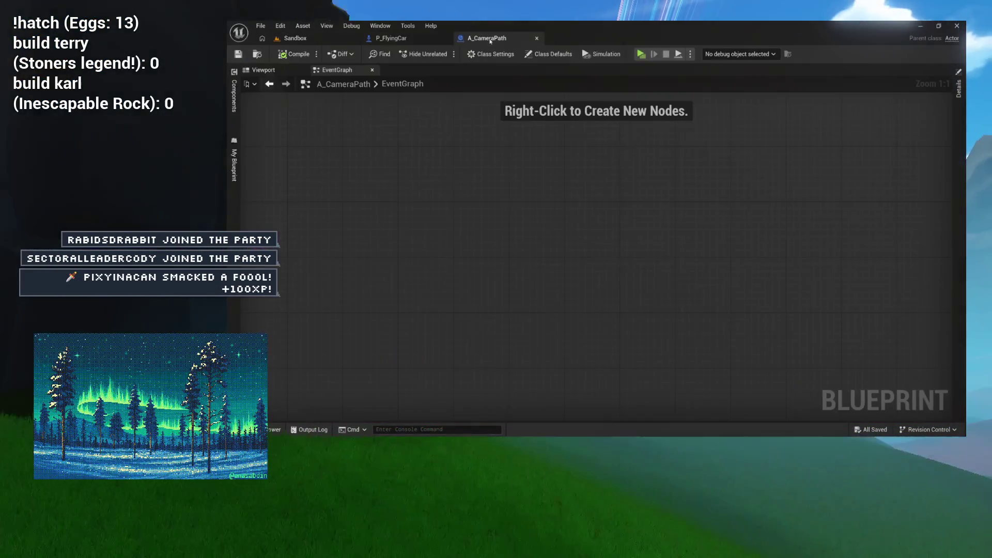
left_click(396, 39)
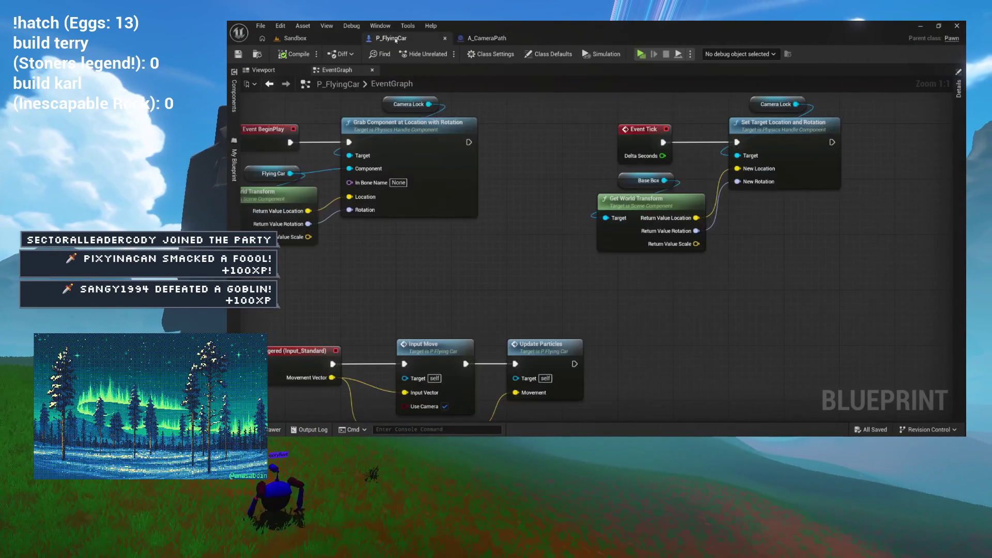
left_click(317, 38)
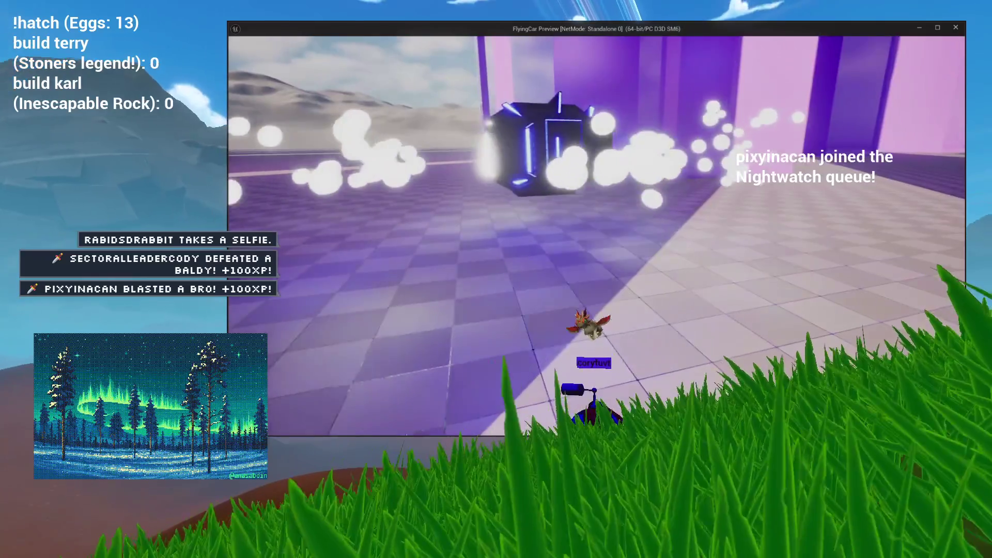
Stop the preview and frame the Player Start in the Sandbox level
key("Escape")
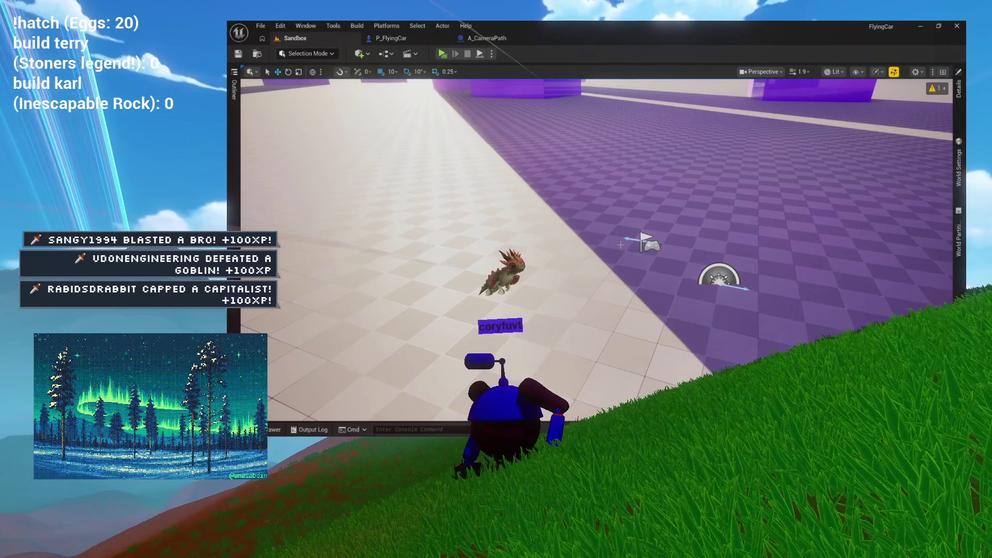
key("w")
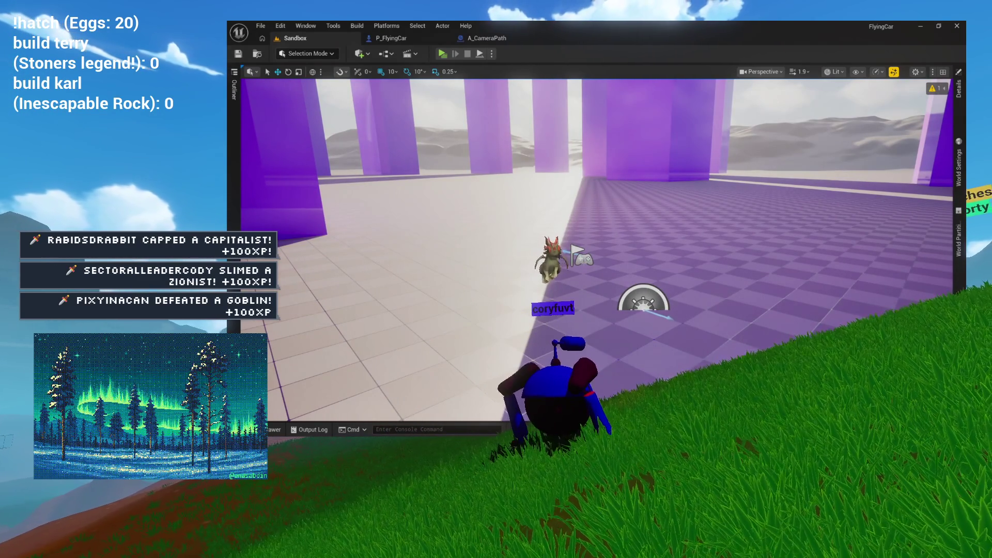
left_click(578, 254)
key("f")
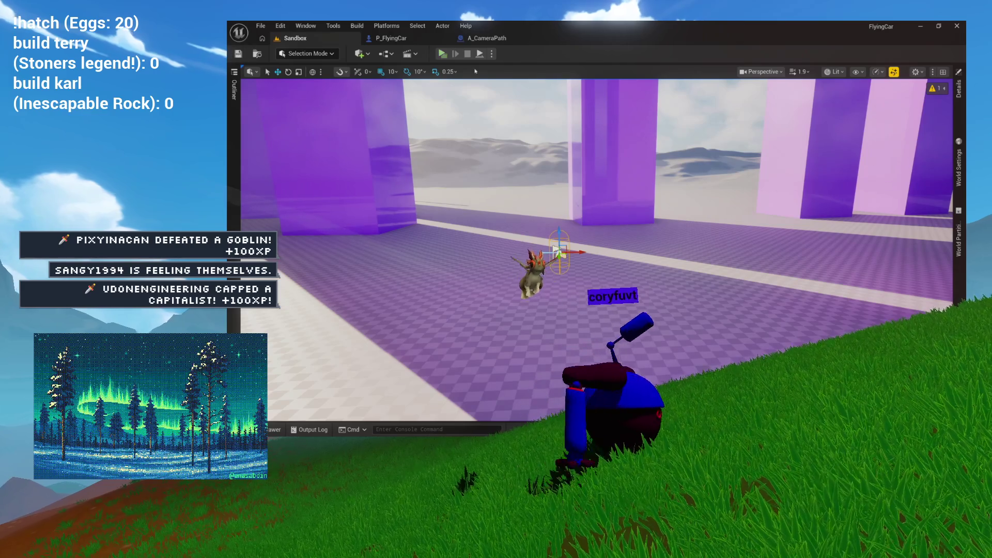
Play-test the flying car again, stop it, and return to A_CameraPath
left_click(447, 54)
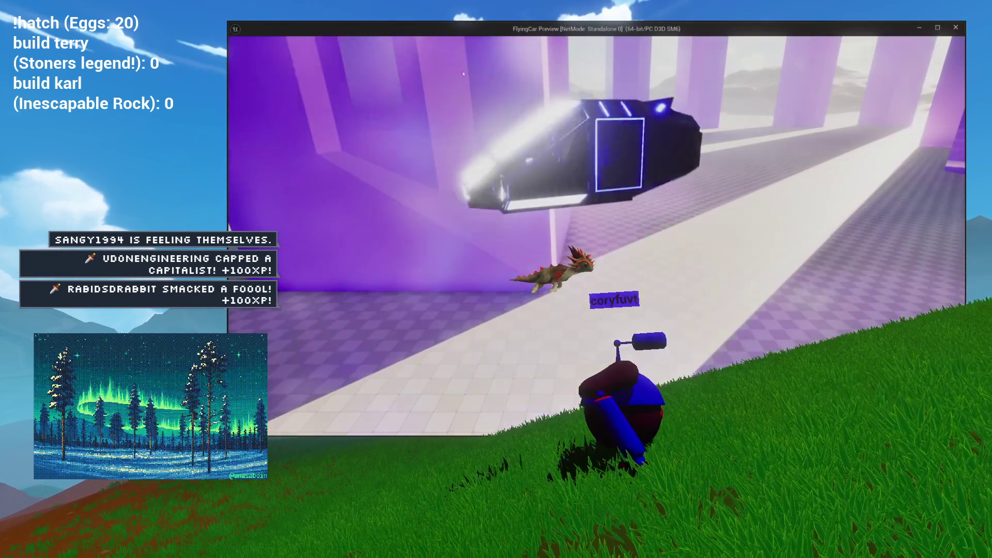
key("Escape")
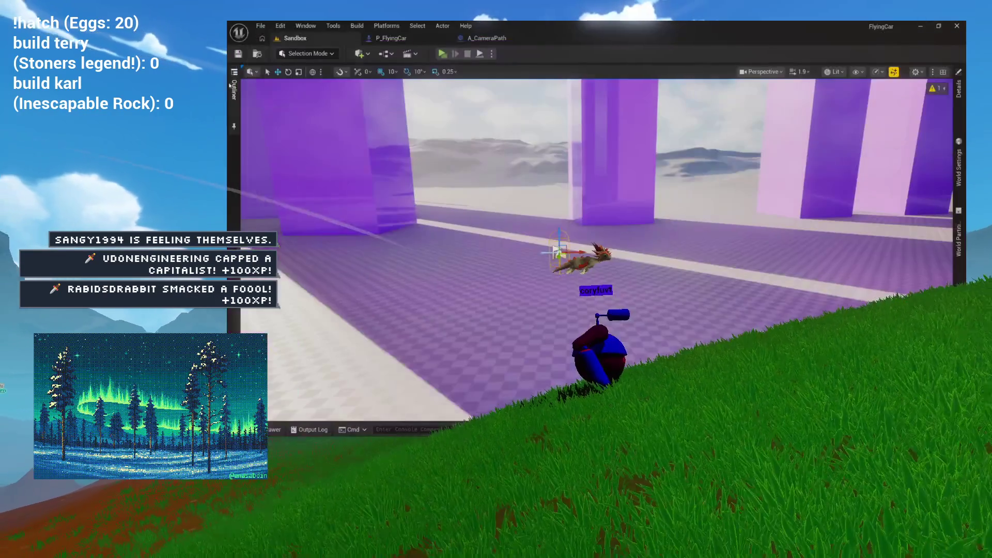
left_click(517, 39)
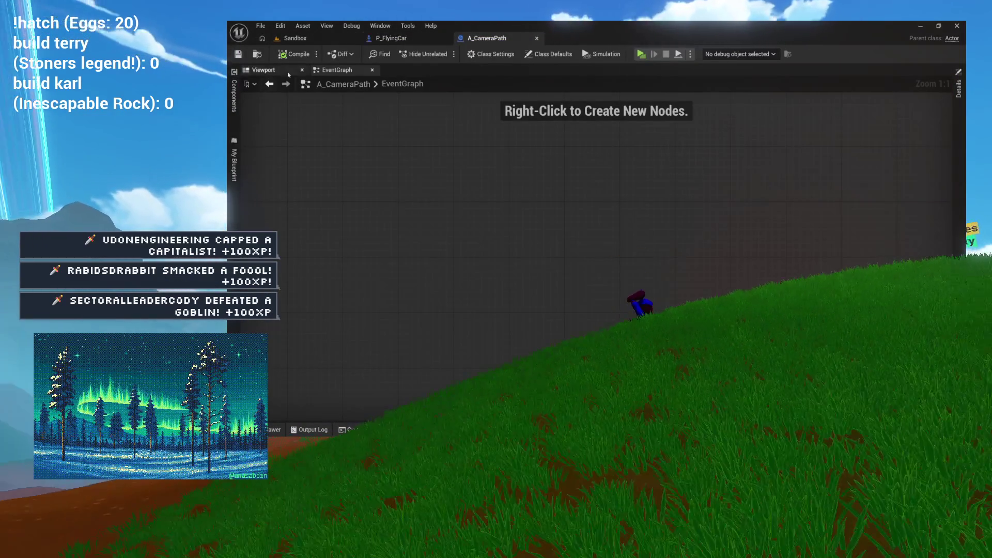
Check the spline, then set P_FlyingCar's HorizontalPivot absolute rotation Z to 180
left_click(264, 70)
left_click_drag(349, 149, 368, 118)
left_click(391, 39)
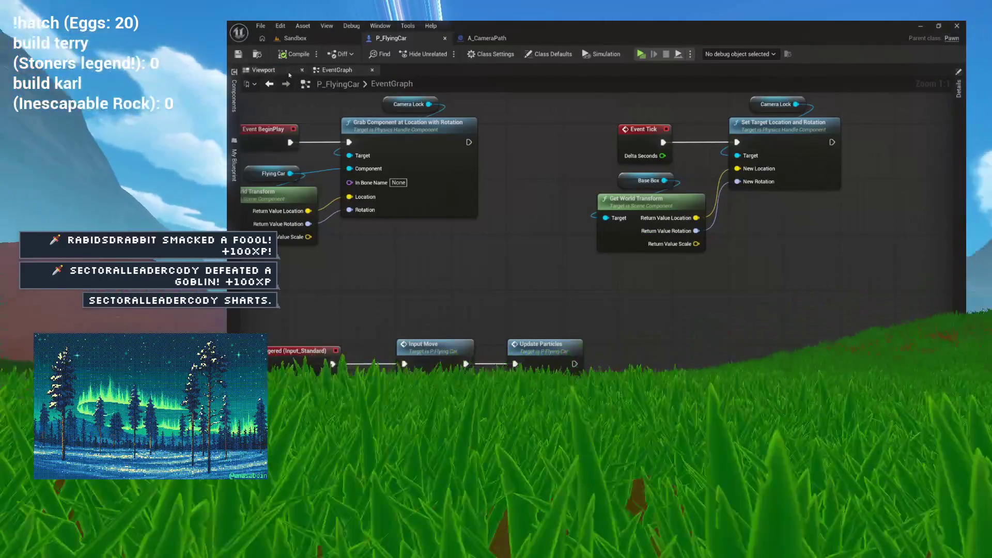
left_click(264, 70)
left_click(234, 100)
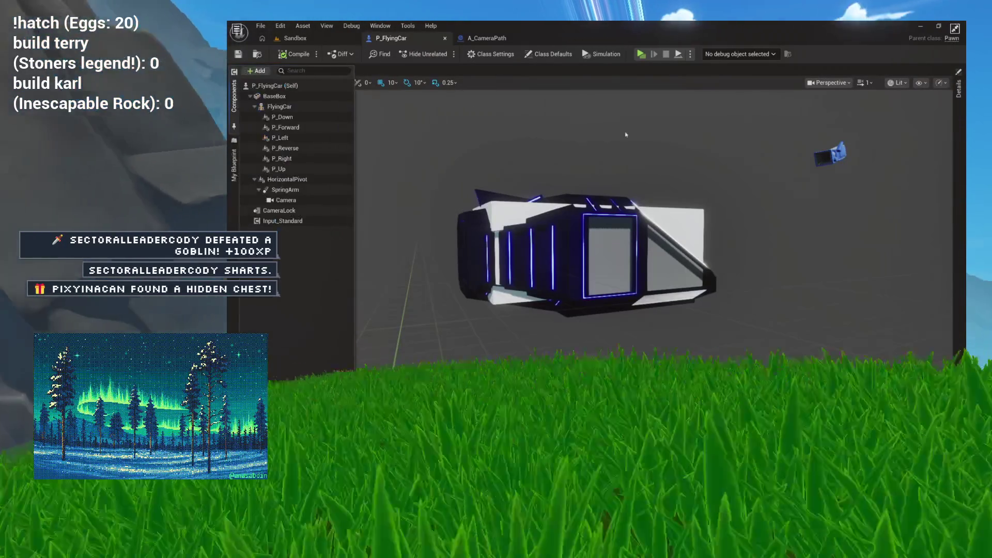
left_click(282, 179)
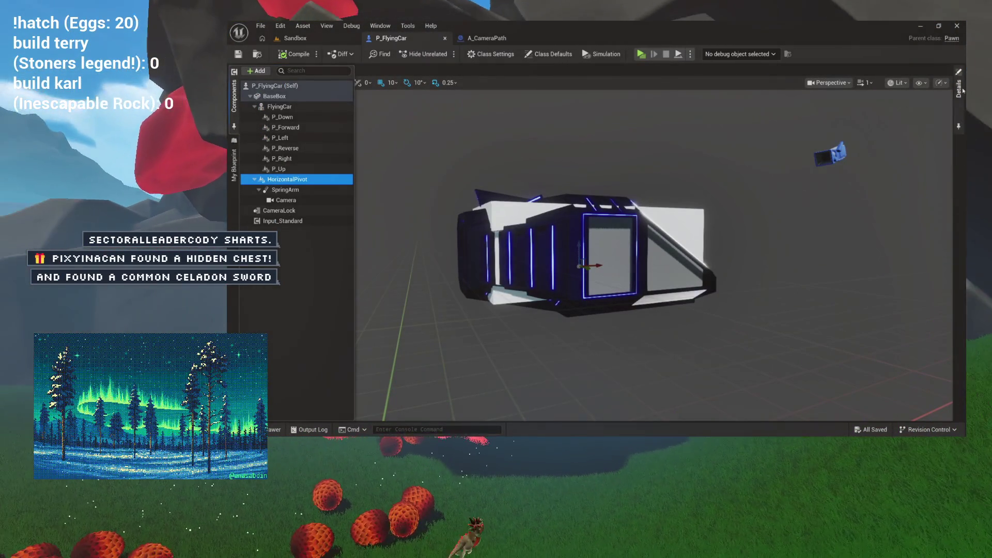
left_click(960, 94)
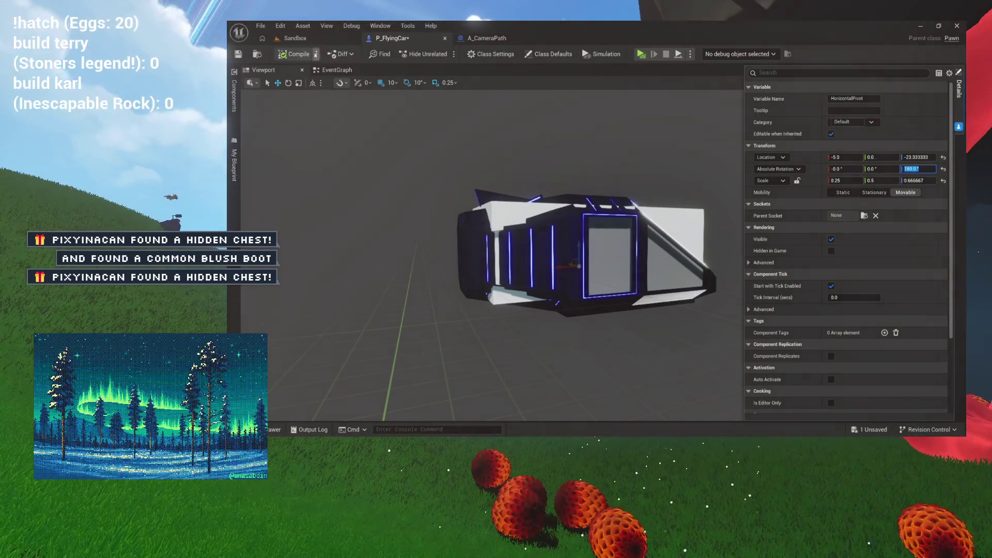
left_click(309, 38)
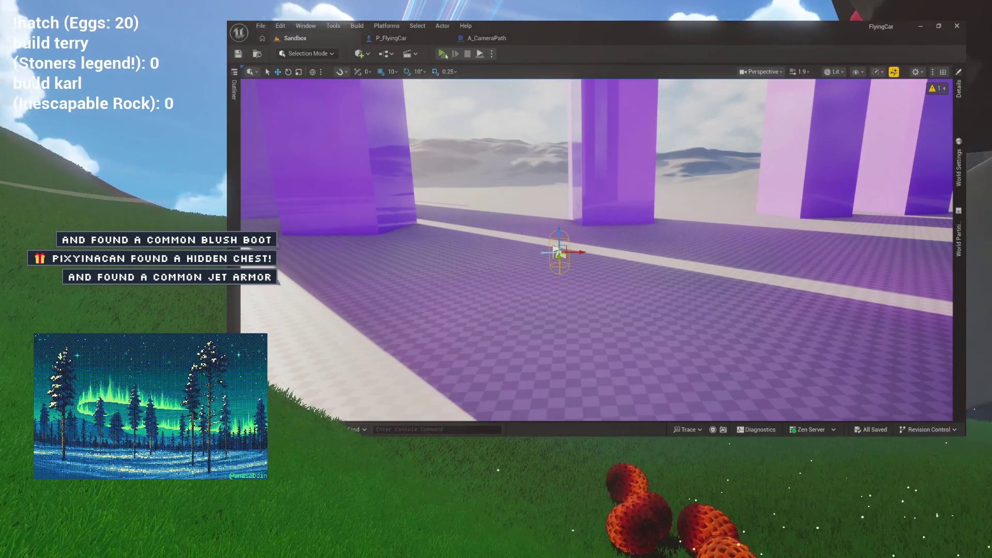
Play-test the 180°-rotated flying car, stop it, and return to P_FlyingCar
left_click(443, 54)
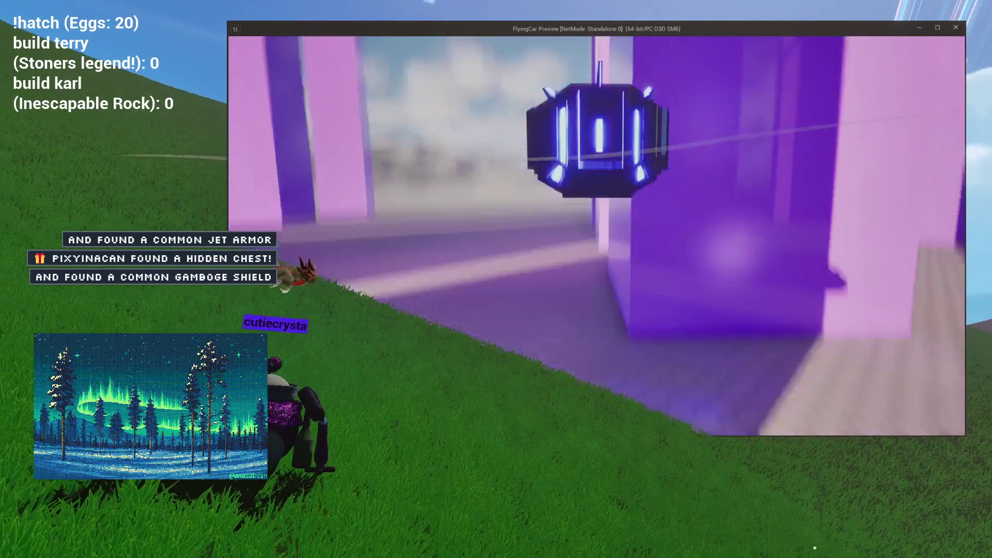
key("Escape")
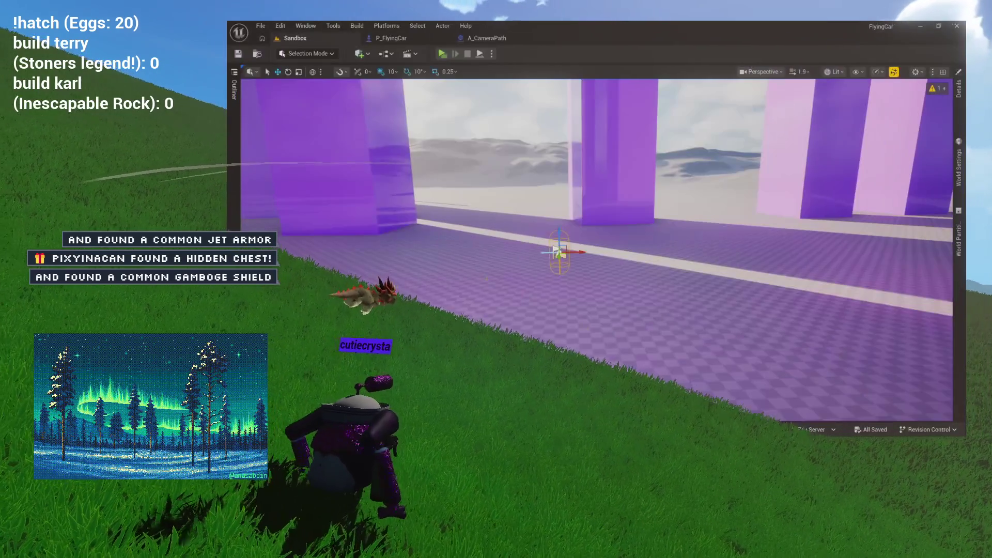
left_click(396, 39)
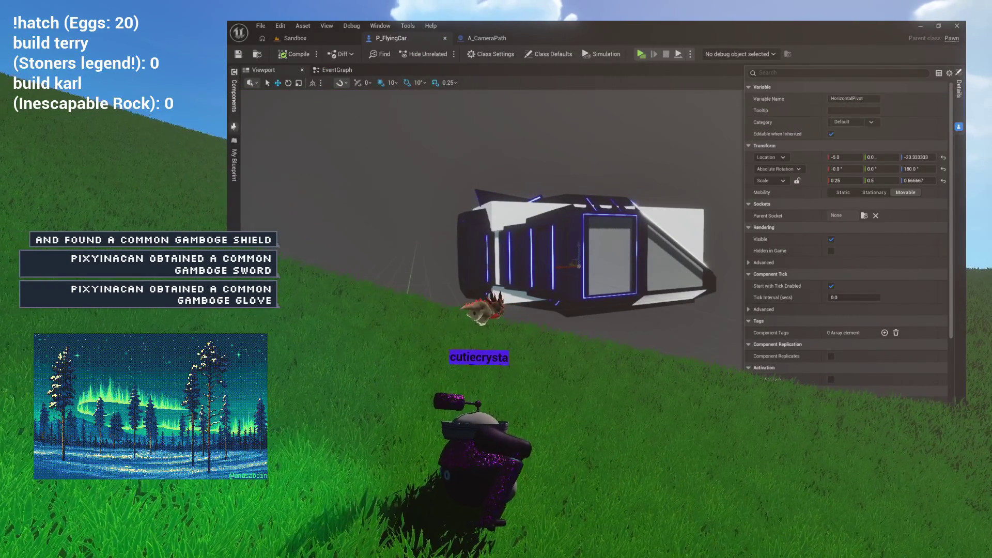
Review SpringArm and Camera, set HorizontalPivot Location Z to 70, and play-test
left_click(234, 95)
mouse_move(442, 141)
left_mouse_down()
mouse_move(547, 140)
mouse_move(389, 178)
left_mouse_up()
left_click(296, 194)
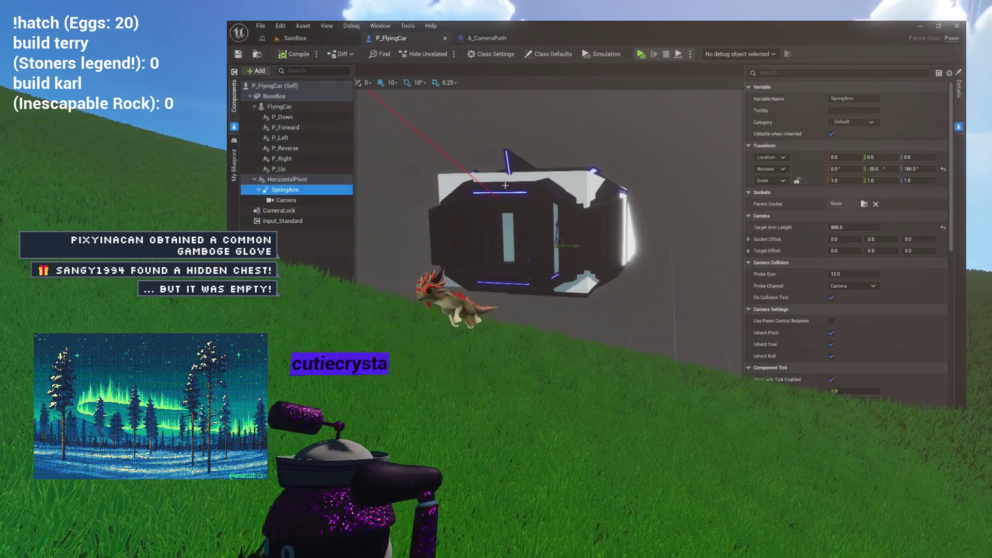
left_click(284, 201)
left_click(287, 181)
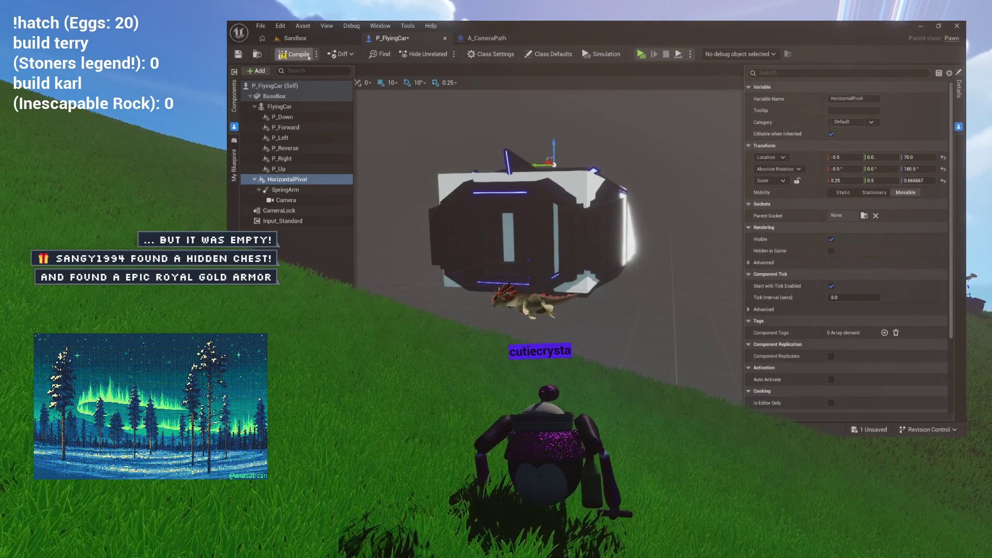
left_click(295, 38)
left_click(442, 54)
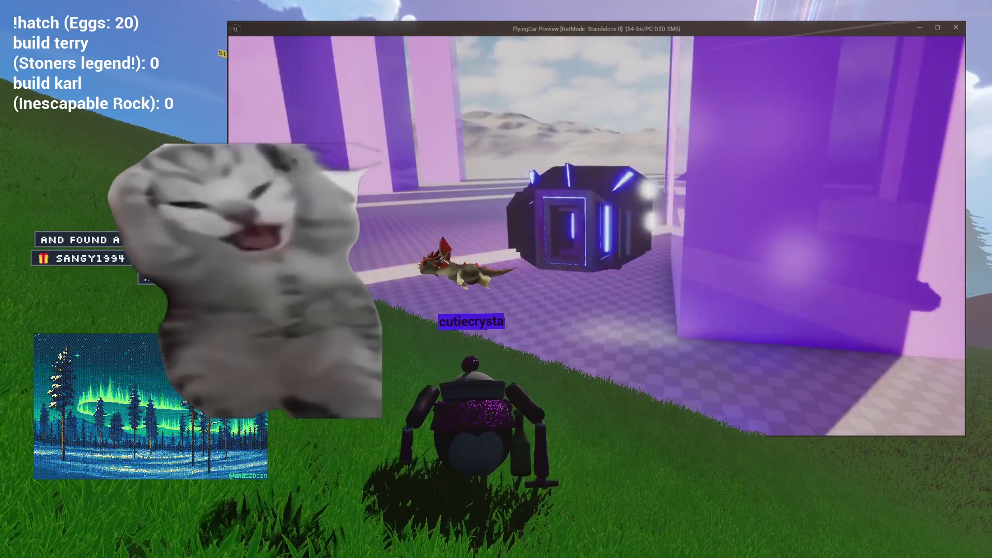
Stop the preview and look over A_CameraPath's event graph and 3D view
key("Escape")
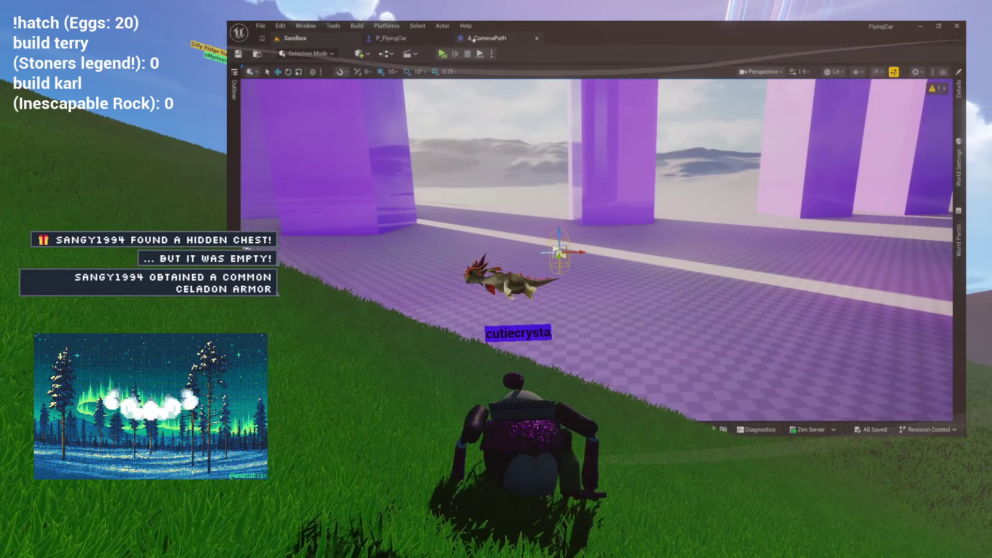
left_click(475, 39)
left_click(337, 70)
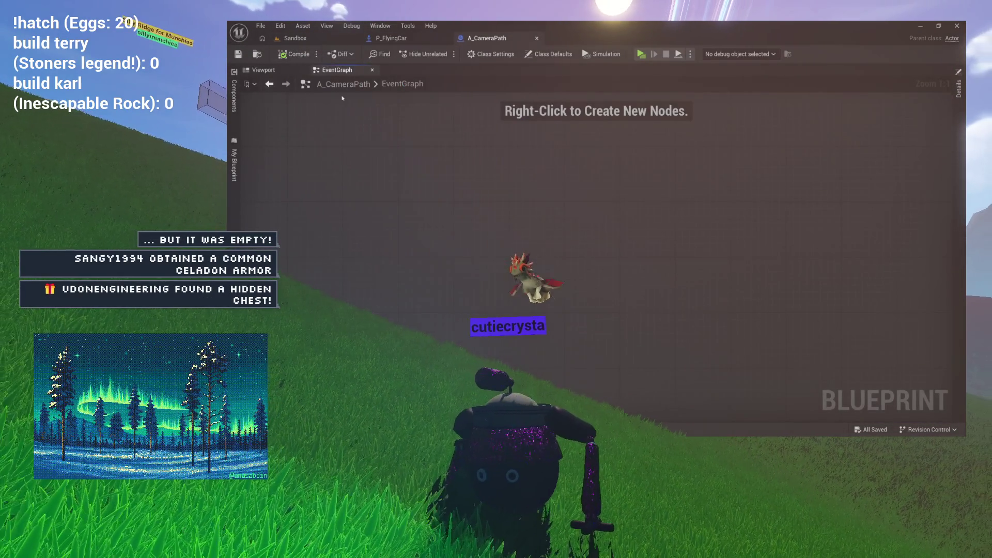
left_click(285, 68)
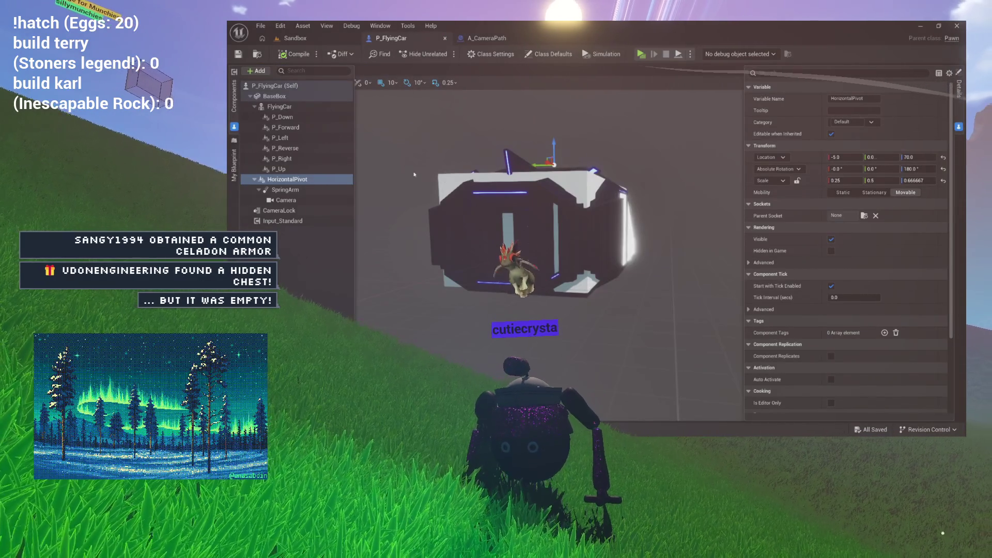
left_click_drag(594, 134, 571, 120)
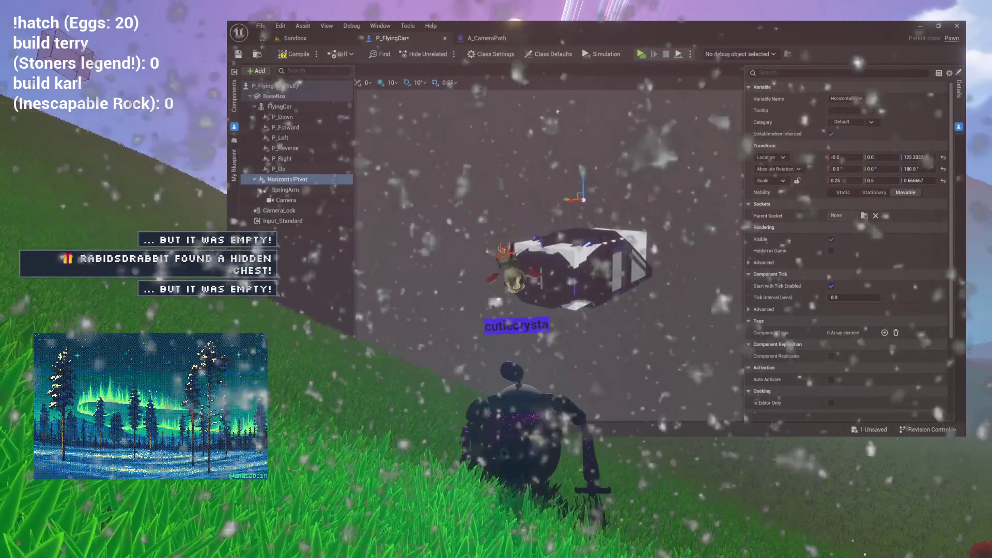
Save P_FlyingCar with HorizontalPivot Z at 123.333 and play-test it
key("ctrl+s")
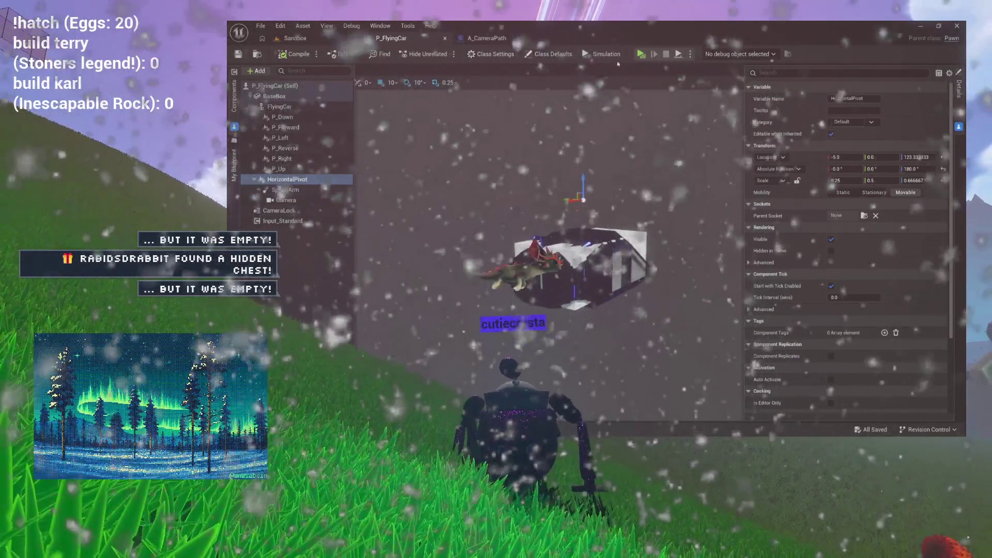
left_click(640, 54)
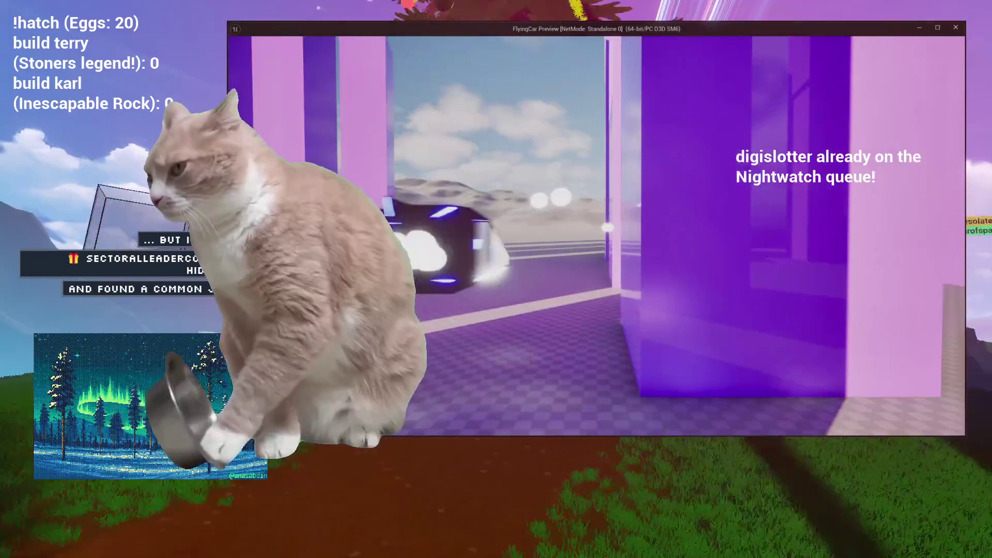
key("Escape")
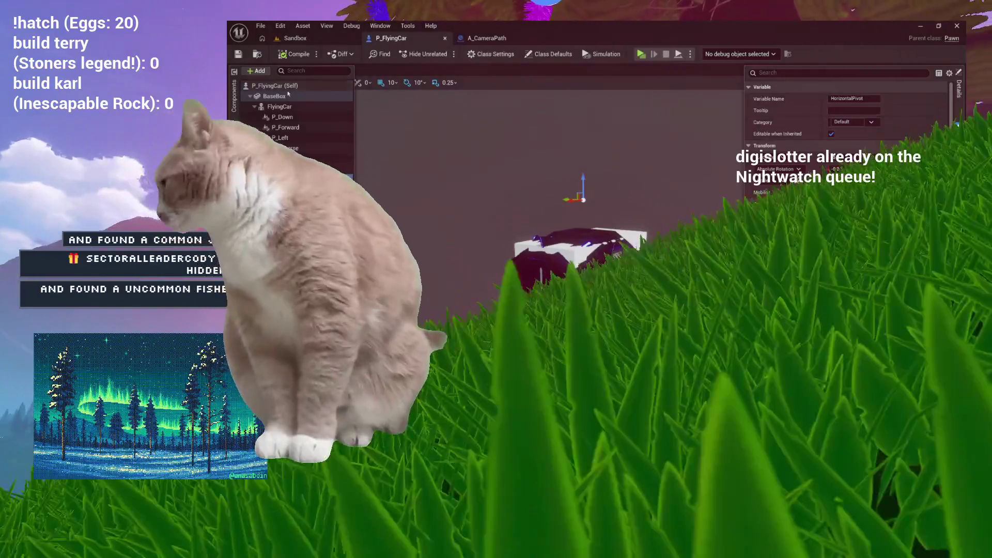
Check BaseBox physics (mass 200 kg, linear damping 0.25, angular damping 2.0), then go to the EventGraph
left_click(282, 96)
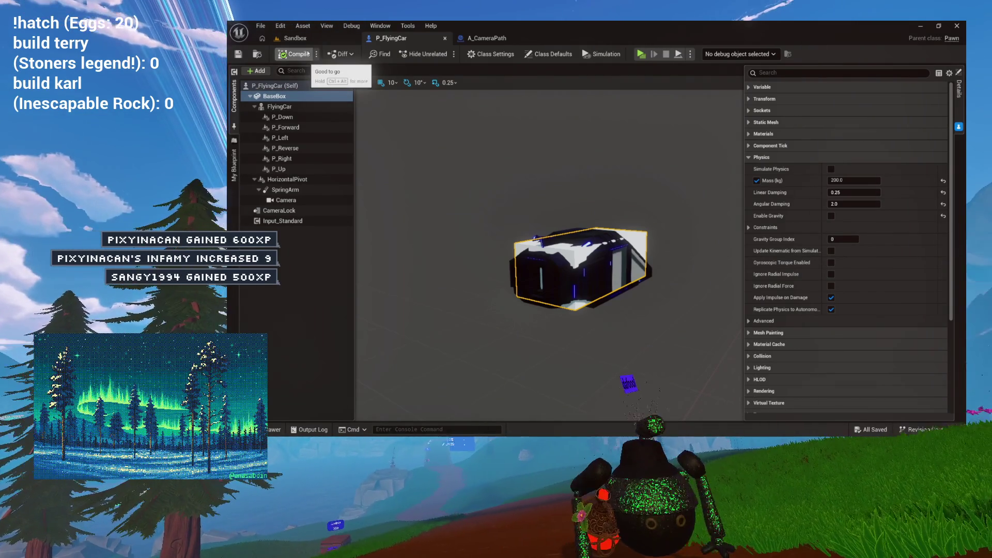
left_click(234, 98)
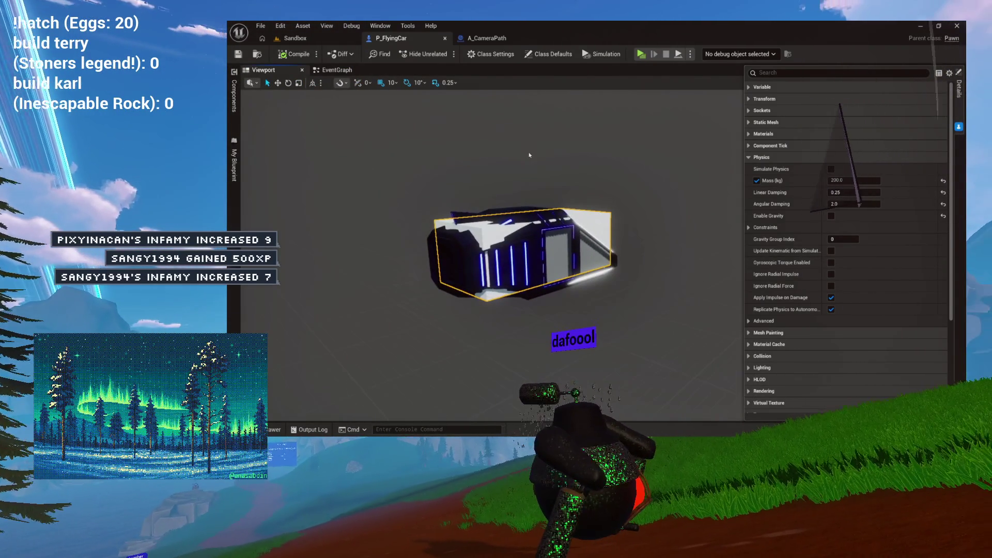
left_click(234, 95)
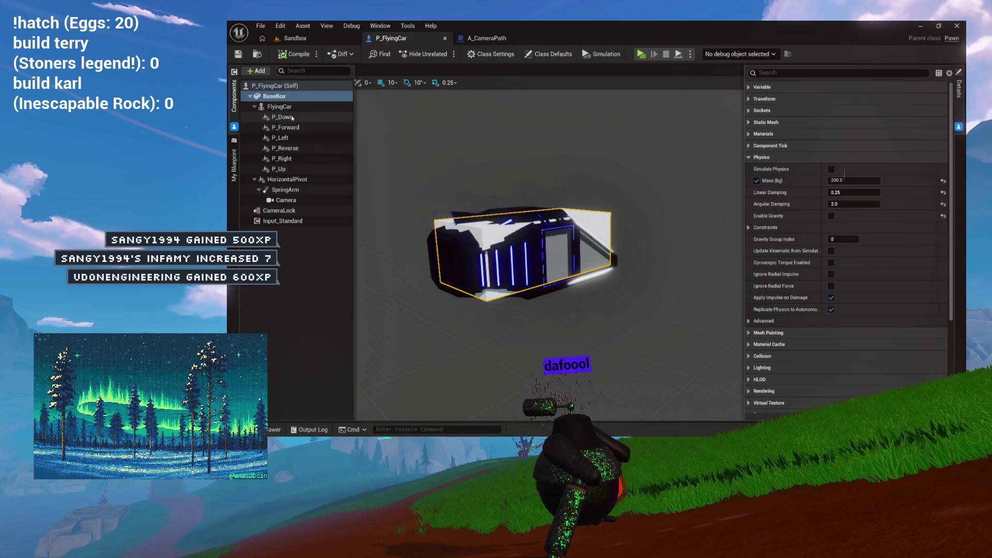
left_click(310, 106)
left_click(315, 96)
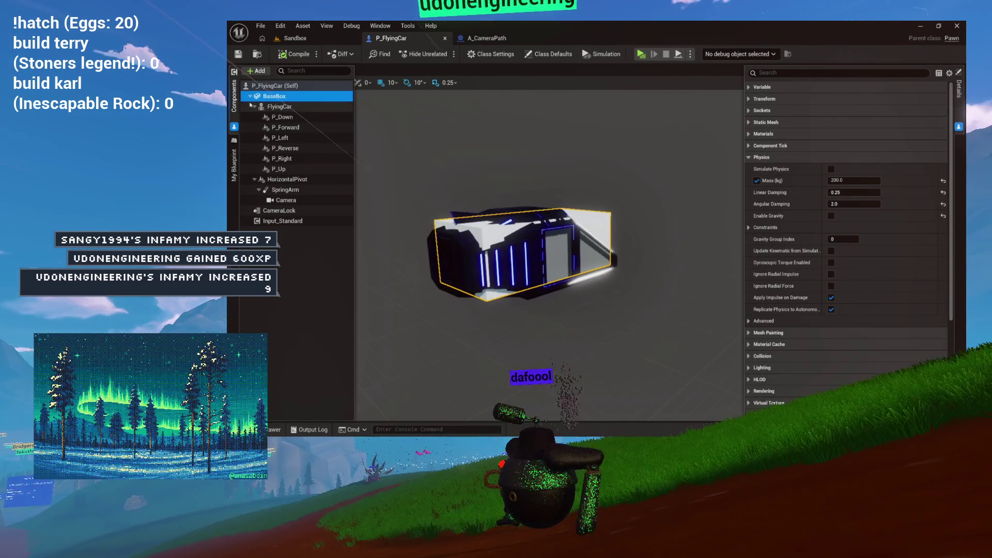
key("Escape")
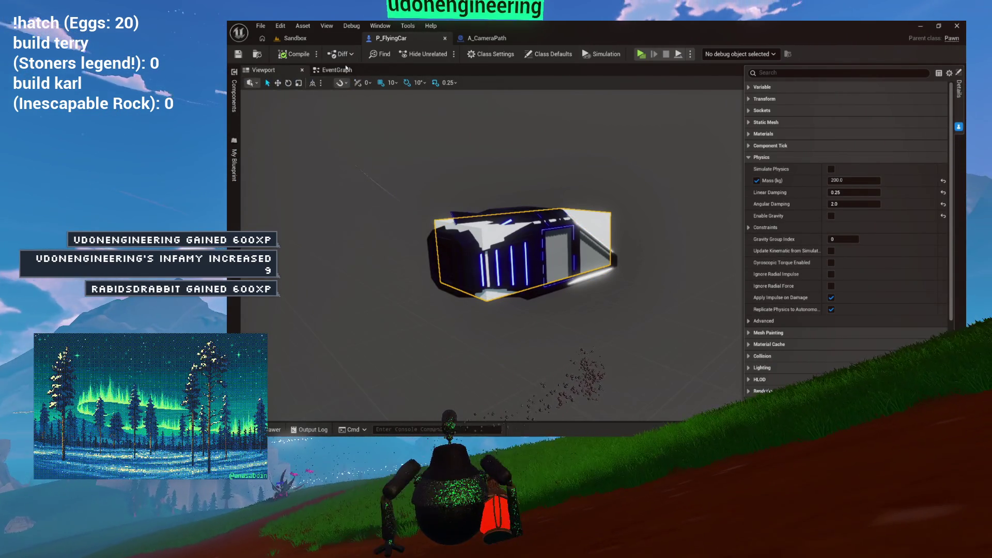
left_click(346, 68)
Add a Get Forward Vector node off the BaseBox world rotation in the Event Tick logic
scroll(537, 217, "down", 2)
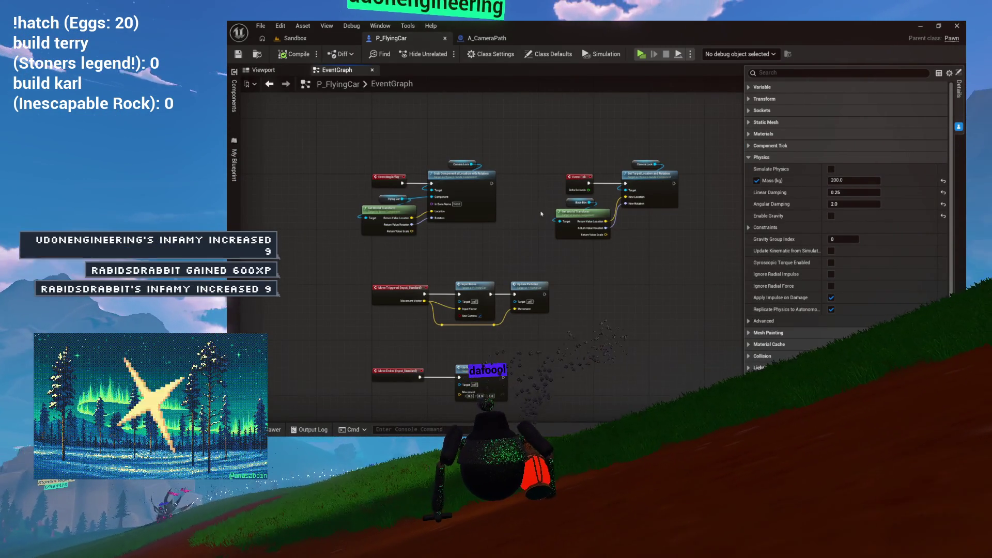
scroll(537, 212, "up", 3)
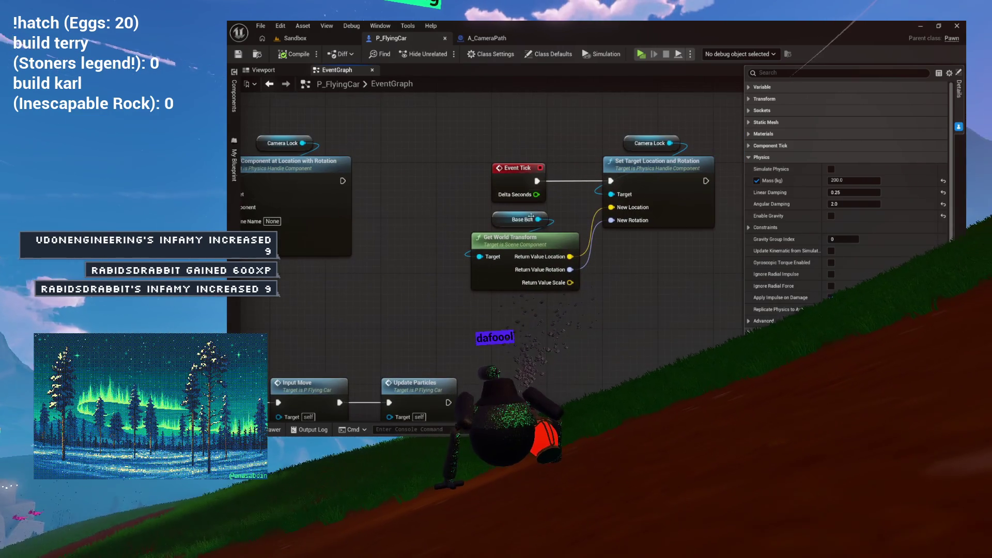
left_click_drag(515, 207, 354, 202)
mouse_move(444, 126)
left_mouse_down()
mouse_move(632, 170)
mouse_move(656, 159)
mouse_move(709, 164)
left_mouse_up()
left_click_drag(614, 179, 575, 210)
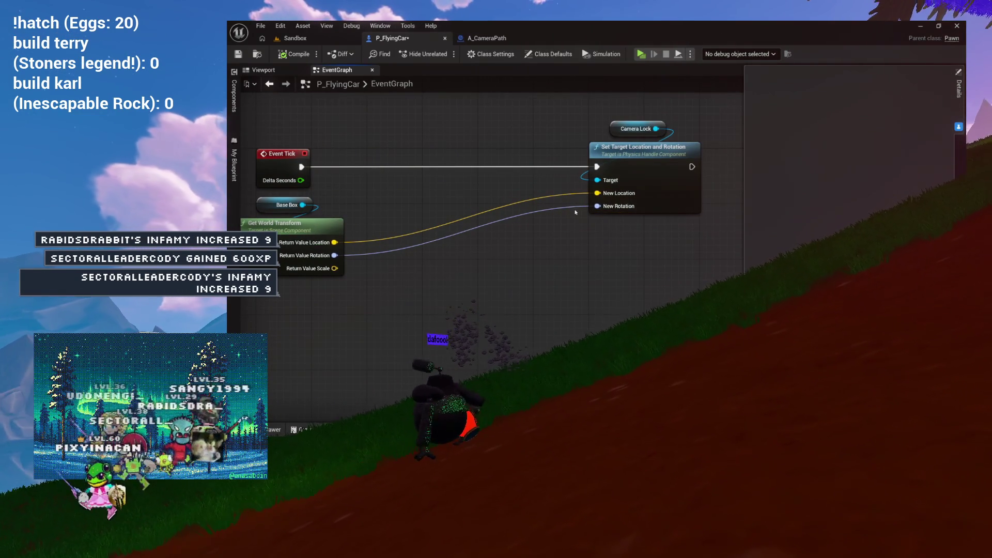
left_click_drag(447, 214, 489, 207)
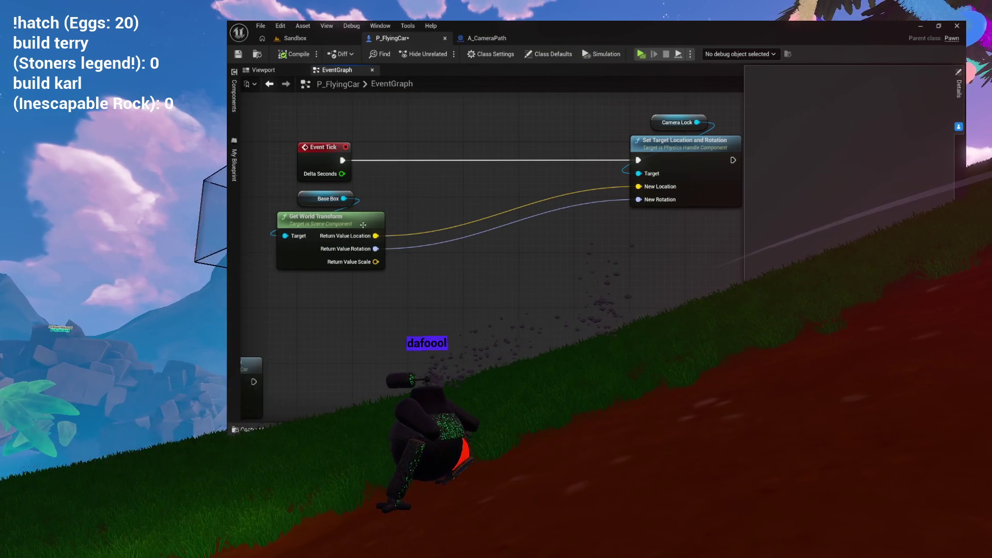
mouse_move(371, 250)
left_mouse_down()
mouse_move(433, 185)
mouse_move(444, 222)
mouse_move(452, 204)
mouse_move(478, 202)
mouse_move(459, 257)
left_mouse_up()
type("forward")
key("Return")
Add a vector Add node on the world location and a Multiply node off the forward vector
type("add")
key("Return")
left_click_drag(527, 205, 541, 184)
left_click_drag(492, 275, 493, 298)
type("multi")
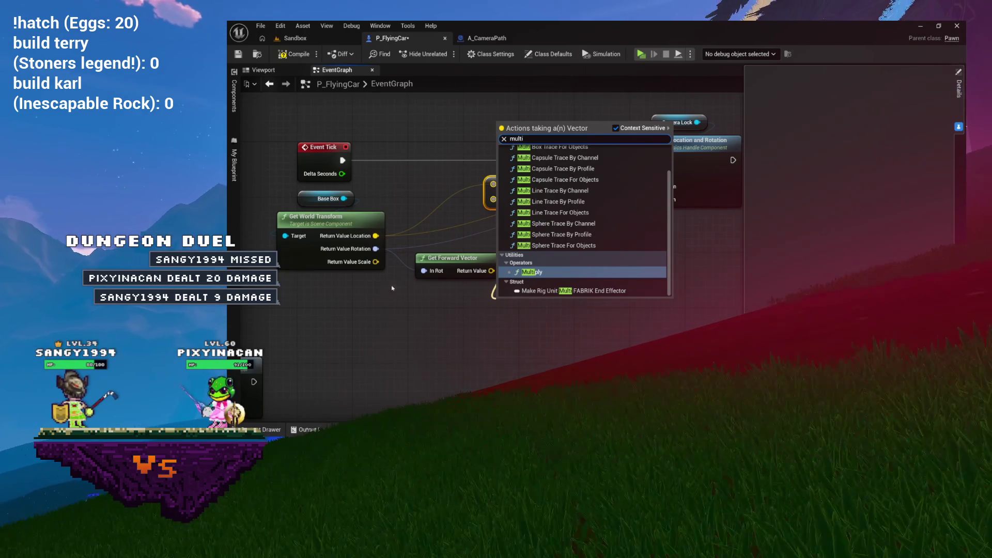
left_click(531, 273)
Wire the Multiply node into the Add node and make its second input a single float
mouse_move(538, 295)
left_mouse_down()
mouse_move(464, 296)
mouse_move(456, 283)
left_mouse_up()
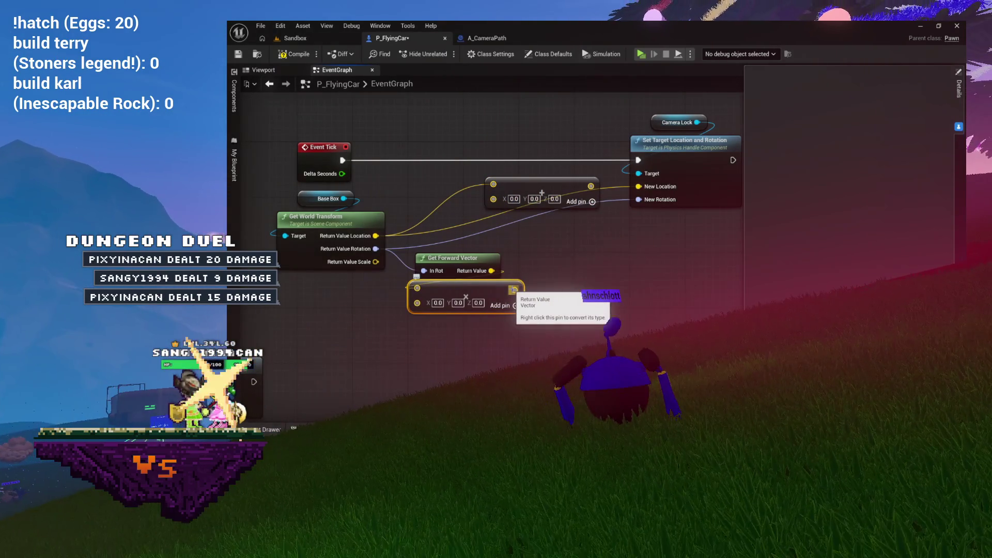
mouse_move(514, 290)
left_mouse_down()
mouse_move(516, 222)
mouse_move(493, 197)
mouse_move(660, 194)
left_mouse_up()
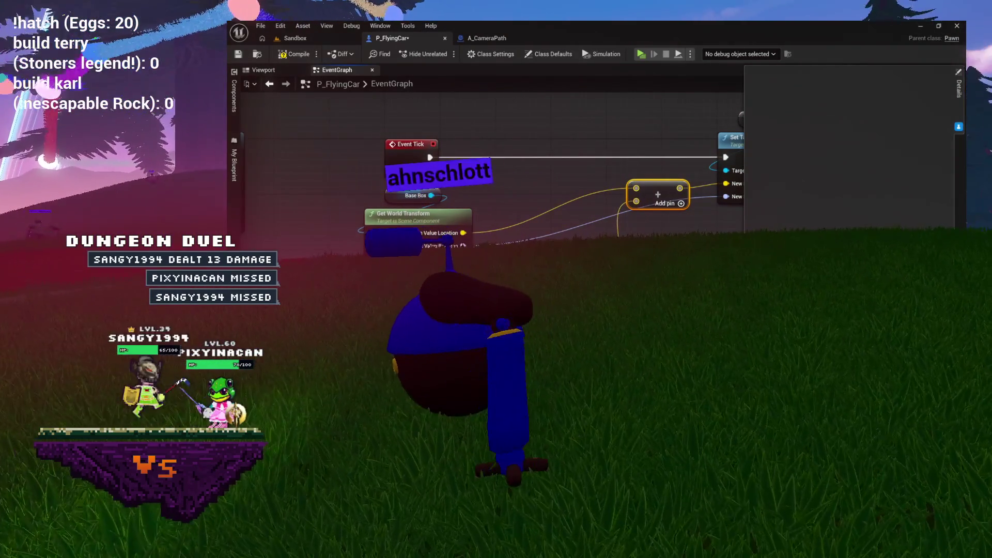
right_click(636, 188)
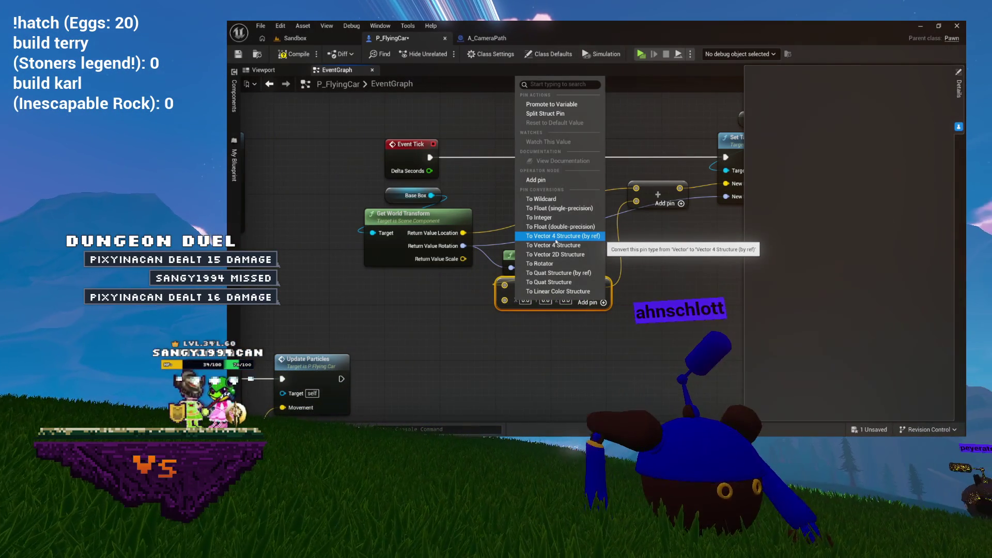
left_click(555, 208)
Set the forward-vector multiplier to 1000 and save the flying car blueprint
left_click(517, 300)
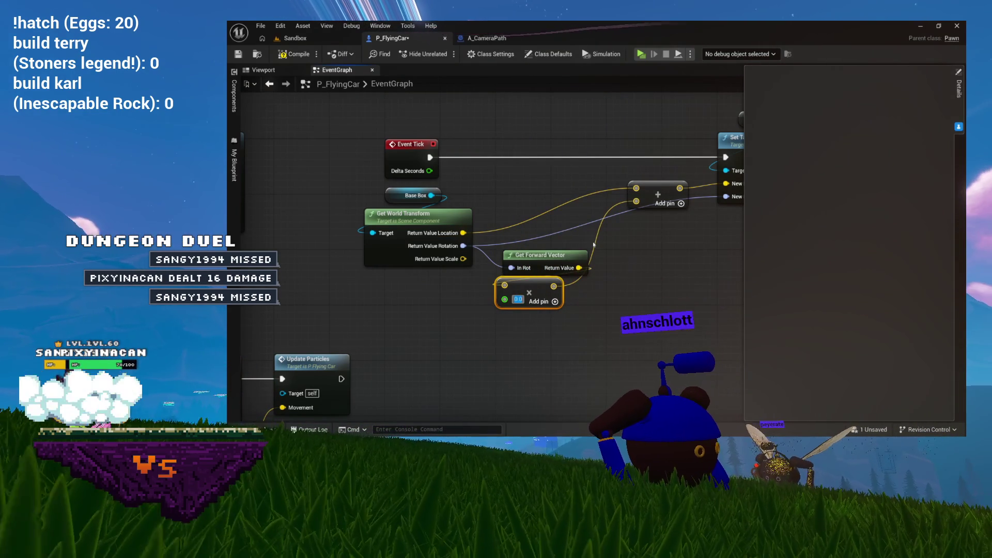
type("500")
key("Return")
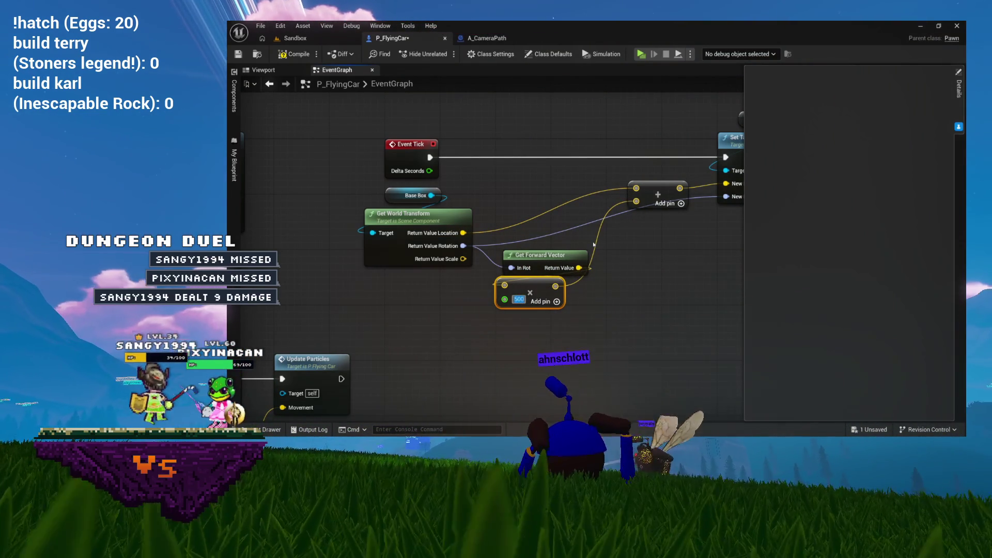
type("1000")
key("Return")
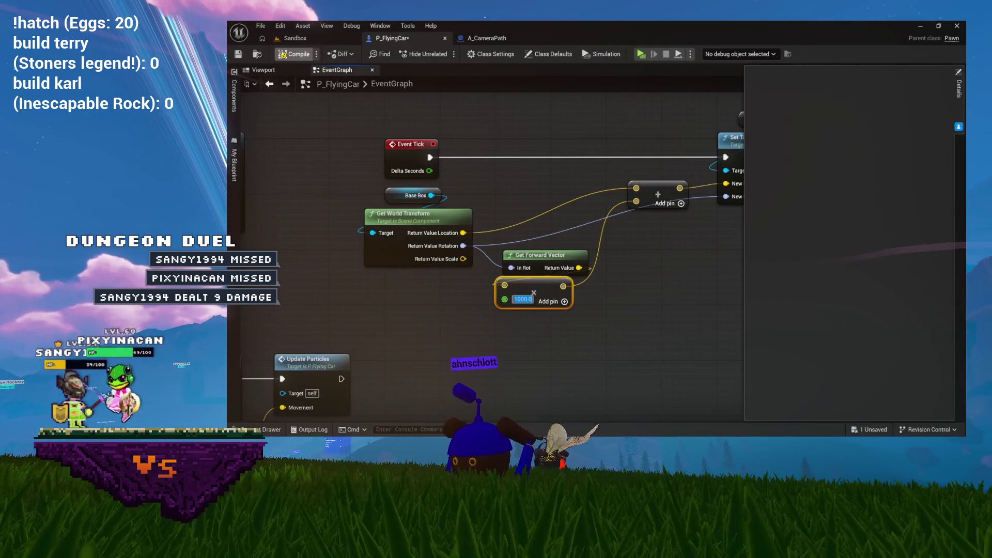
key("ctrl+s")
Play-test the Sandbox level driving the flying car, then close the preview
left_click(295, 39)
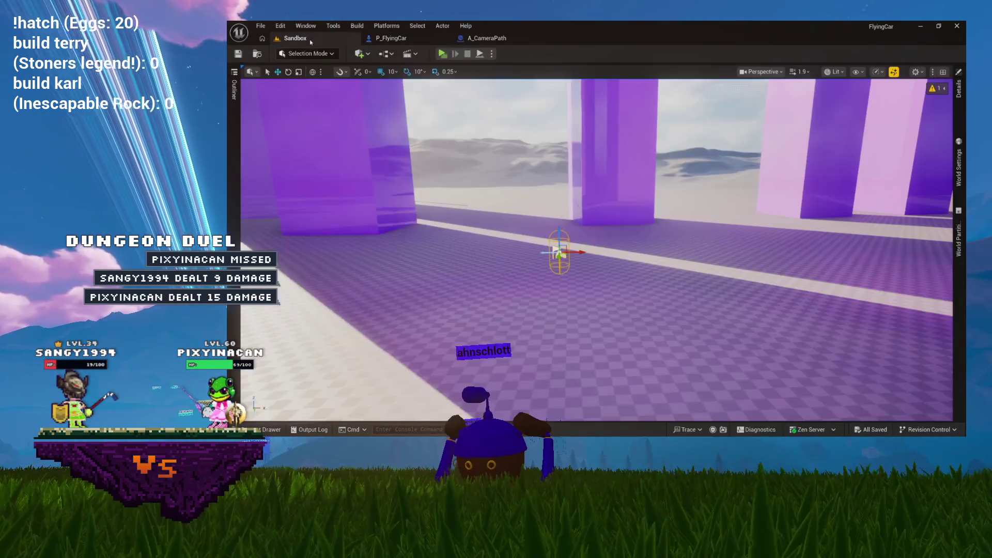
key("alt+p")
left_click(556, 138)
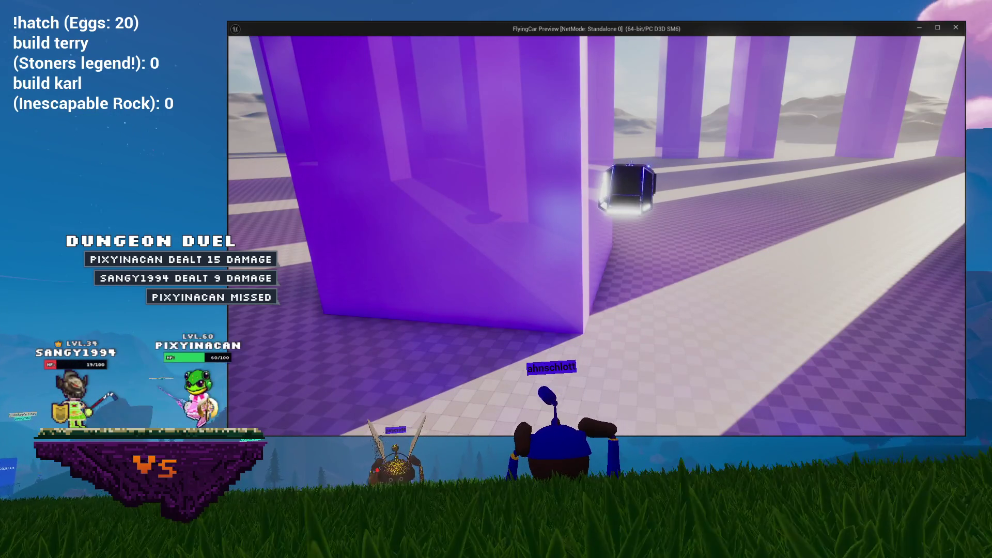
left_click(955, 28)
Change P_FlyingCar's forward-vector multiplier to -1000 and return to the Sandbox level
left_click(487, 38)
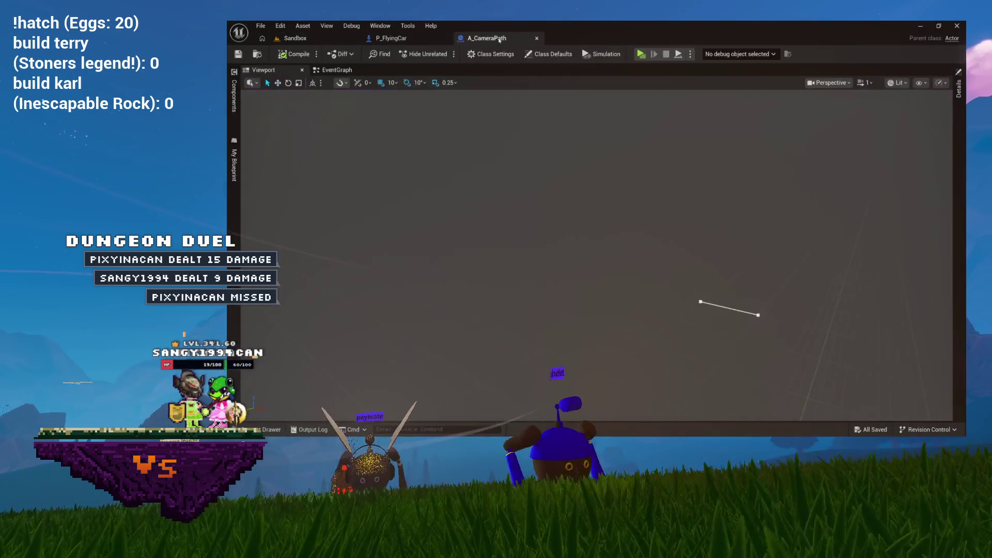
left_click(401, 40)
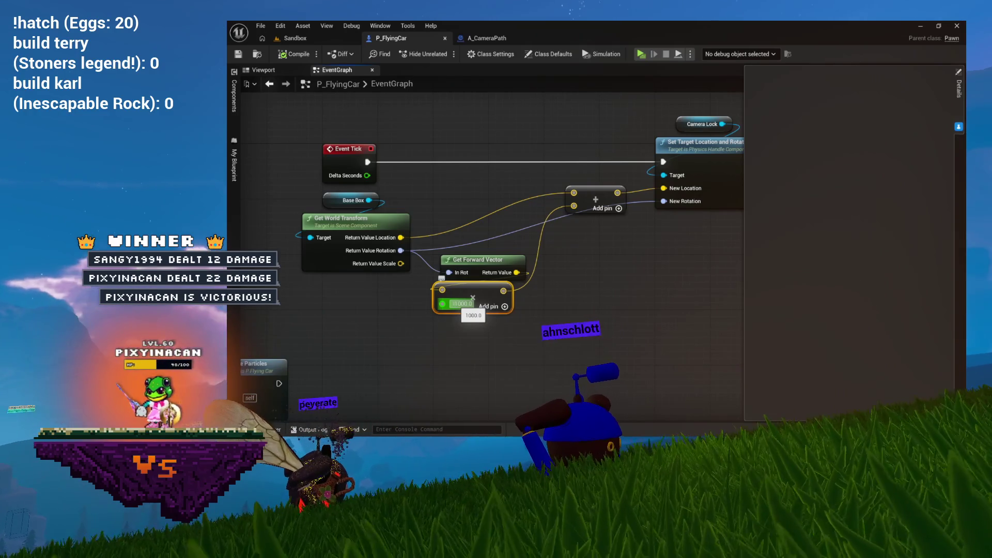
left_click(454, 304)
type("-1000")
key("Return")
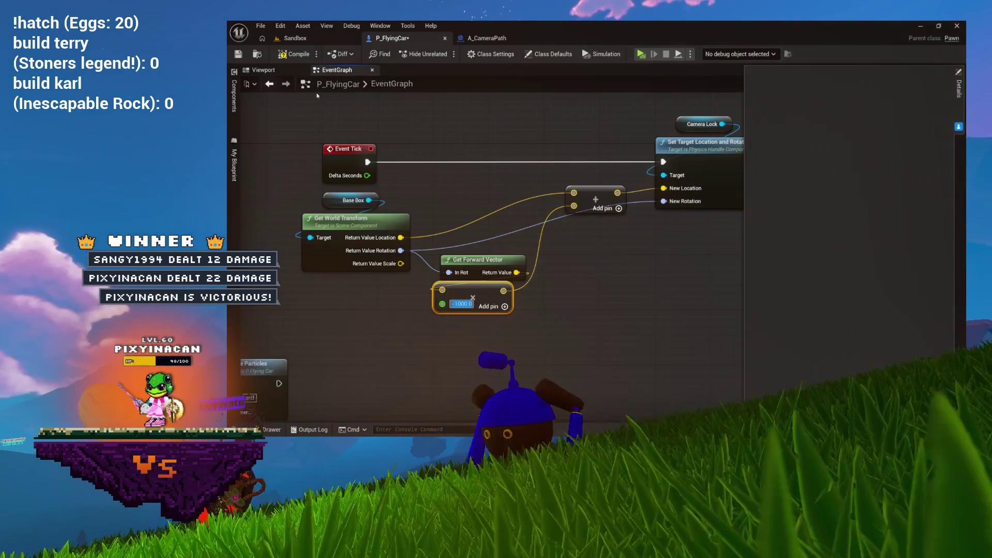
left_click(295, 38)
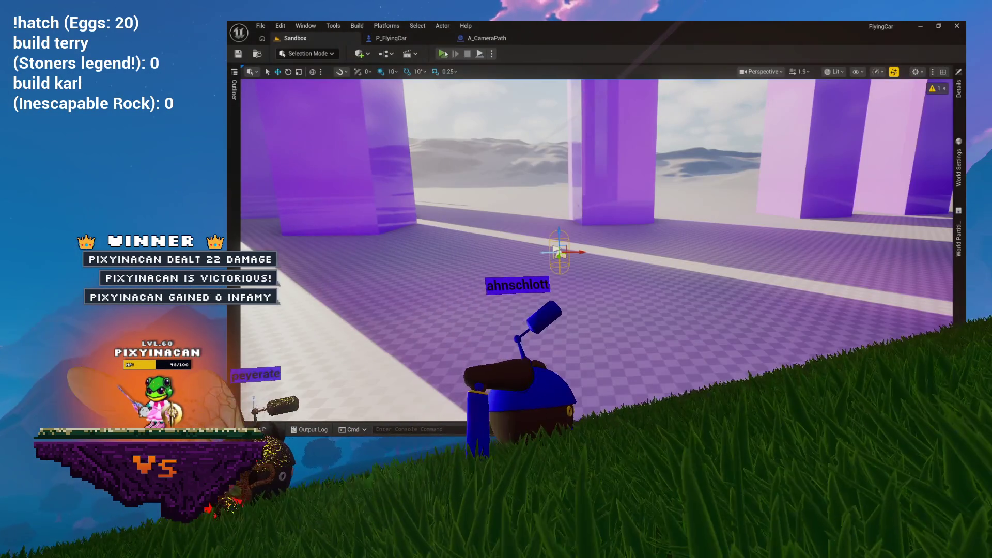
left_click(444, 53)
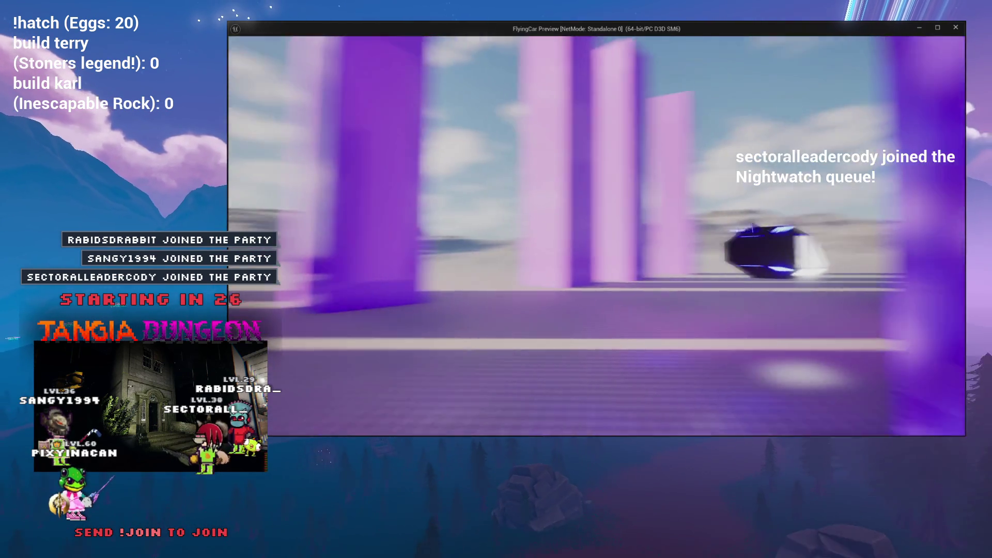
key("Escape")
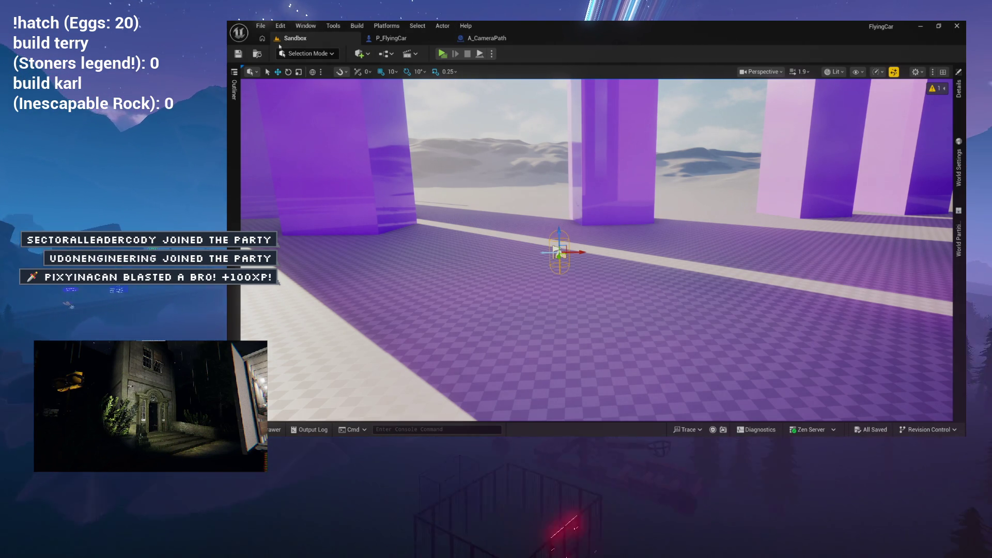
key("ctrl+space")
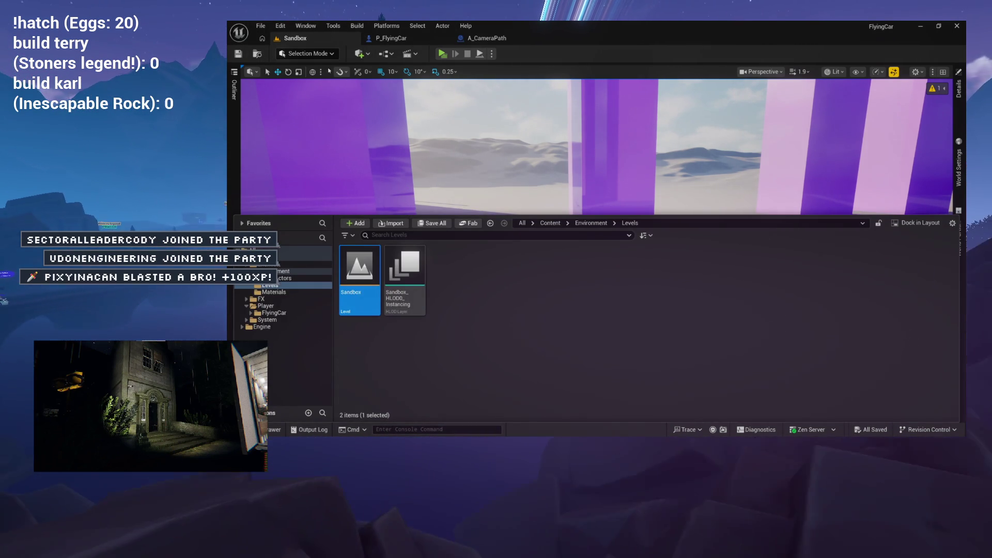
key("ctrl+space")
mouse_move(407, 155)
left_mouse_down()
mouse_move(465, 160)
mouse_move(465, 217)
mouse_move(455, 222)
left_mouse_up()
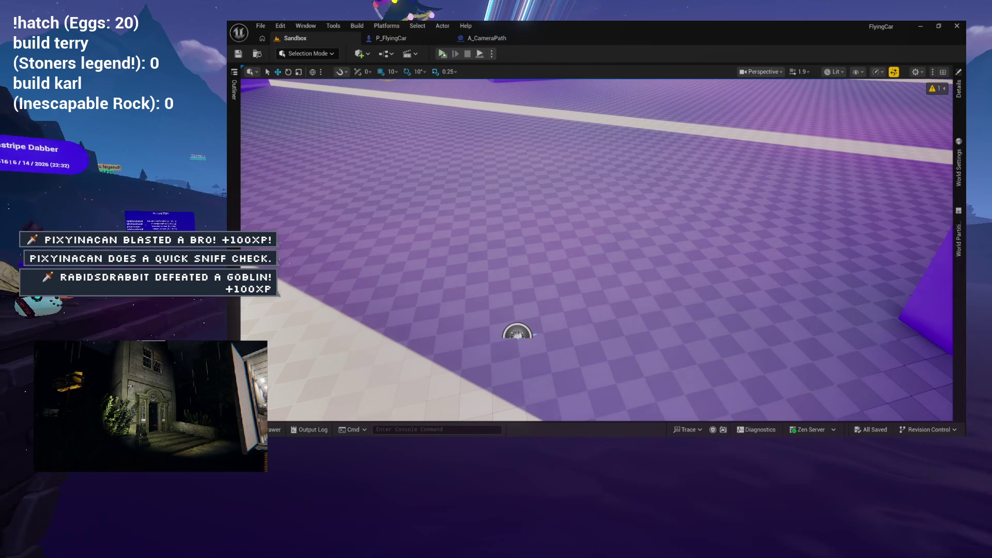
key("alt+p")
left_click(539, 109)
key("w")
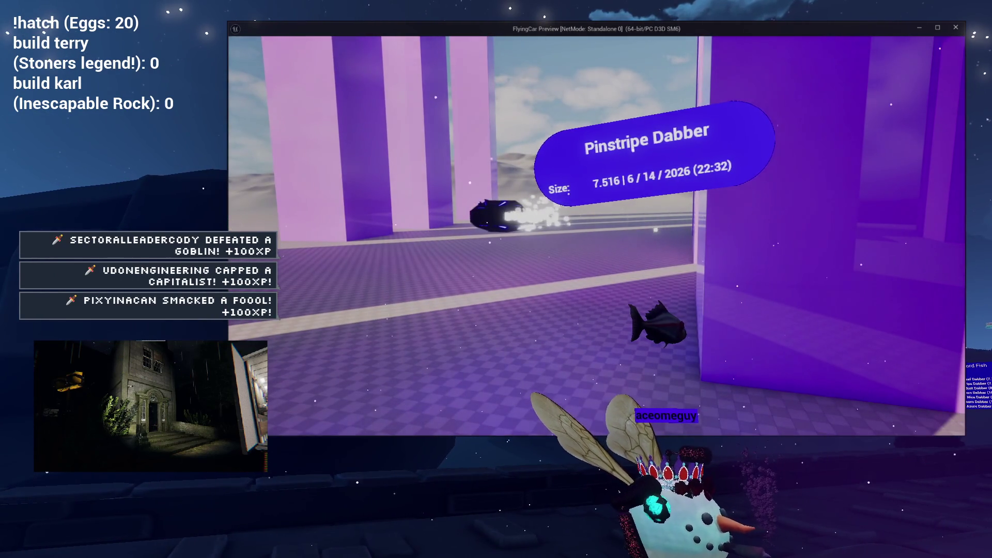
key("Escape")
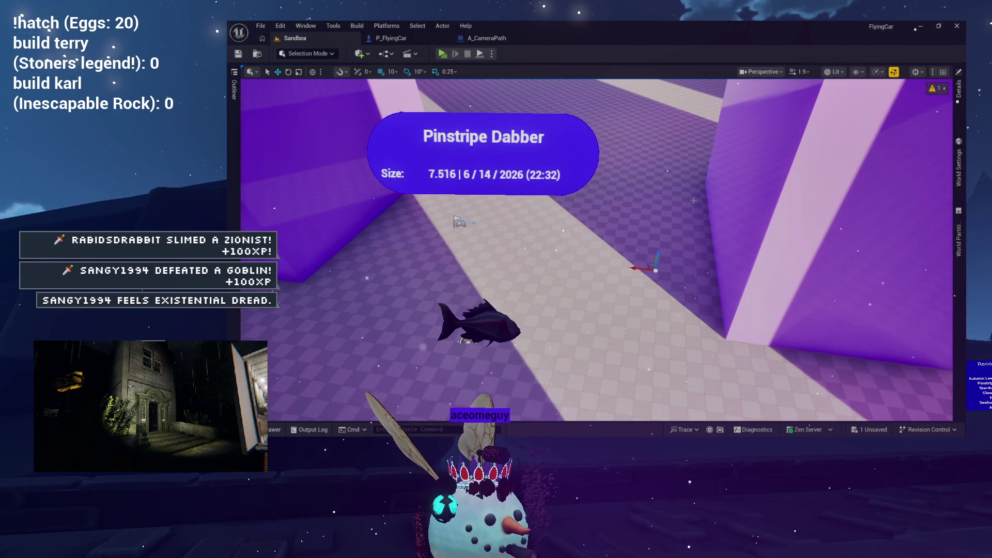
Rotate the camera path actor around by about -170 degrees
key("e")
left_click_drag(630, 279, 670, 285)
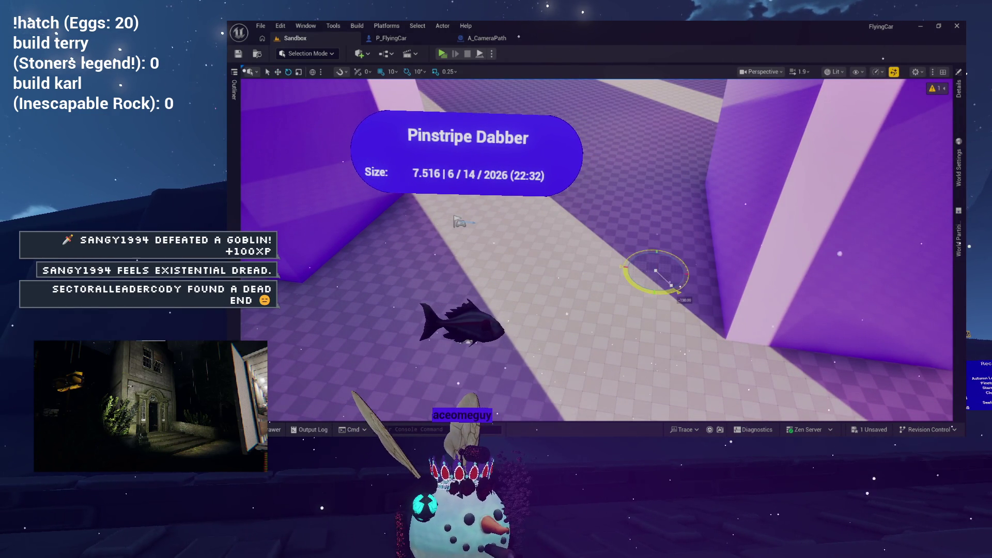
key("w")
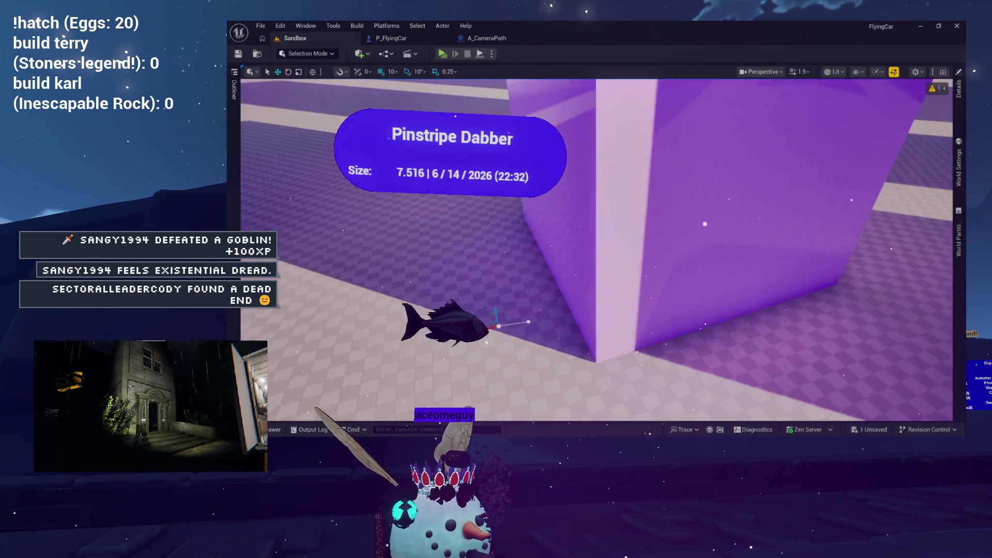
key("Left")
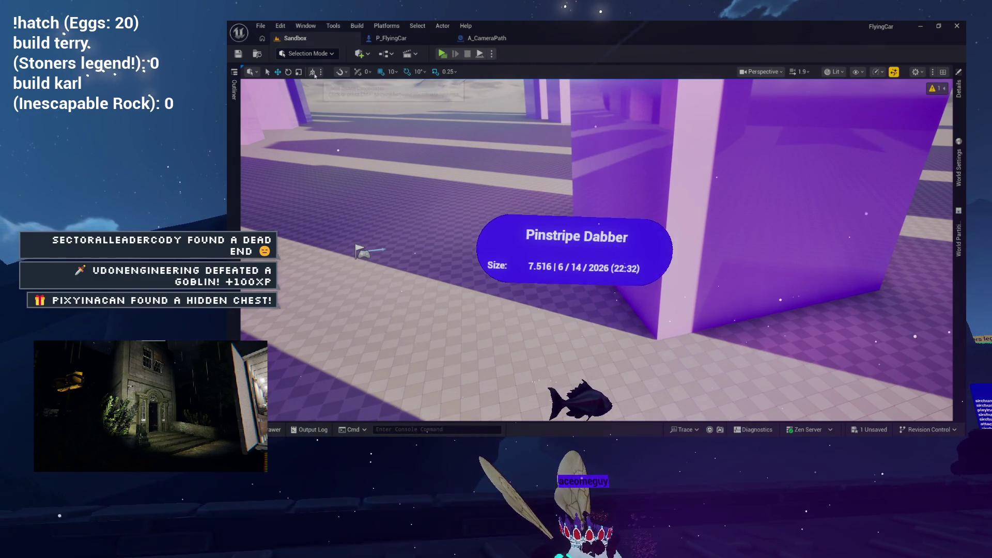
In local coordinates, push the spline points farther along X between the pillars and frame the spline
left_click(313, 71)
key("Right")
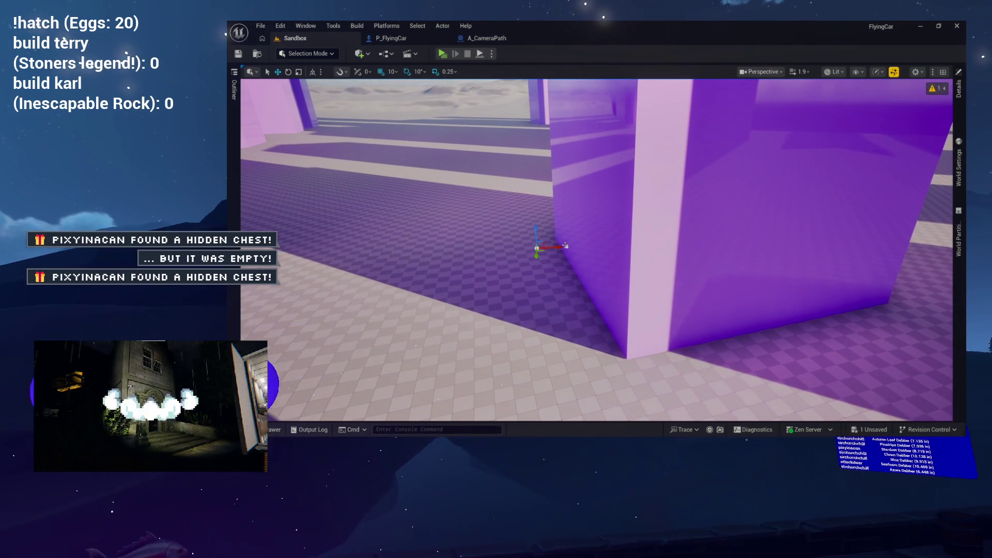
left_click_drag(547, 248, 659, 241)
key("Down")
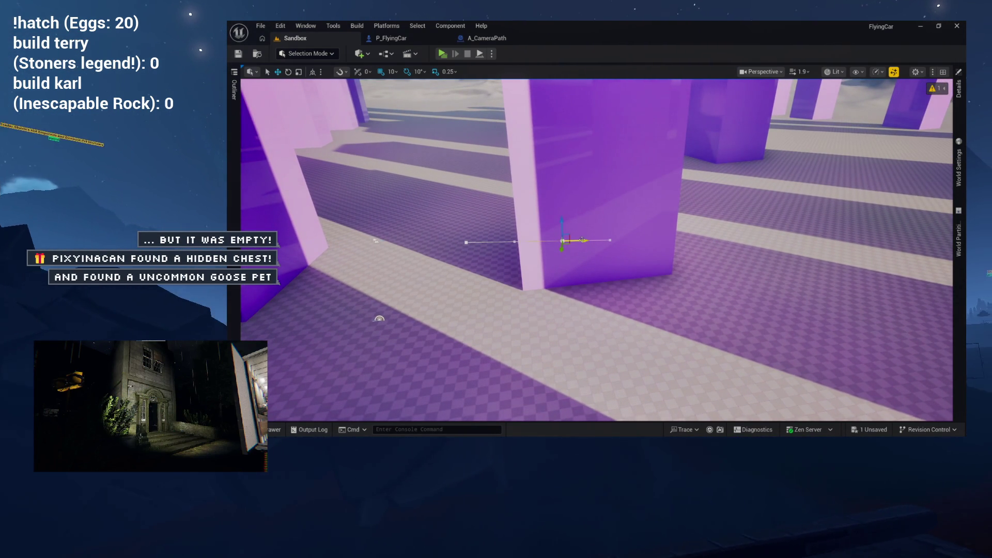
left_click_drag(613, 240, 873, 235)
key("Down")
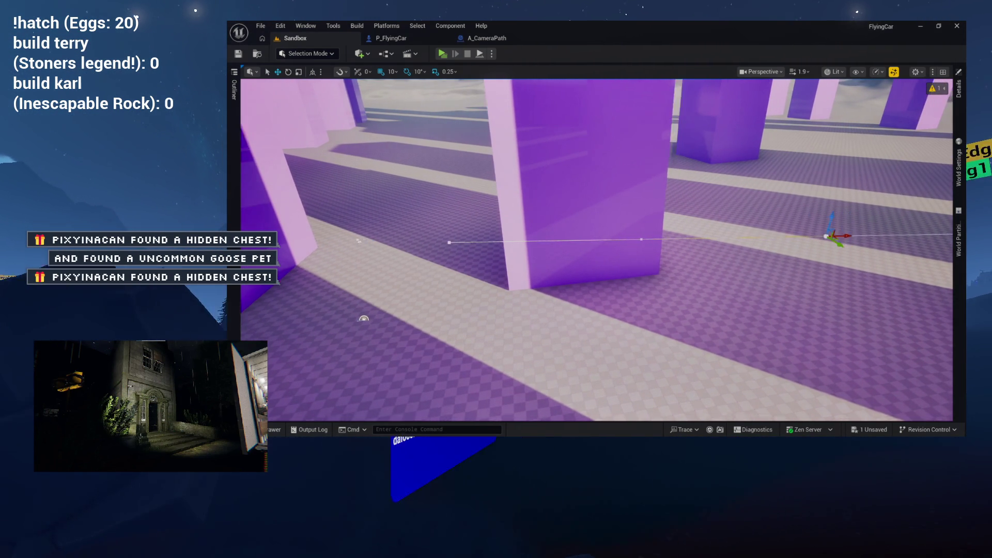
key("e")
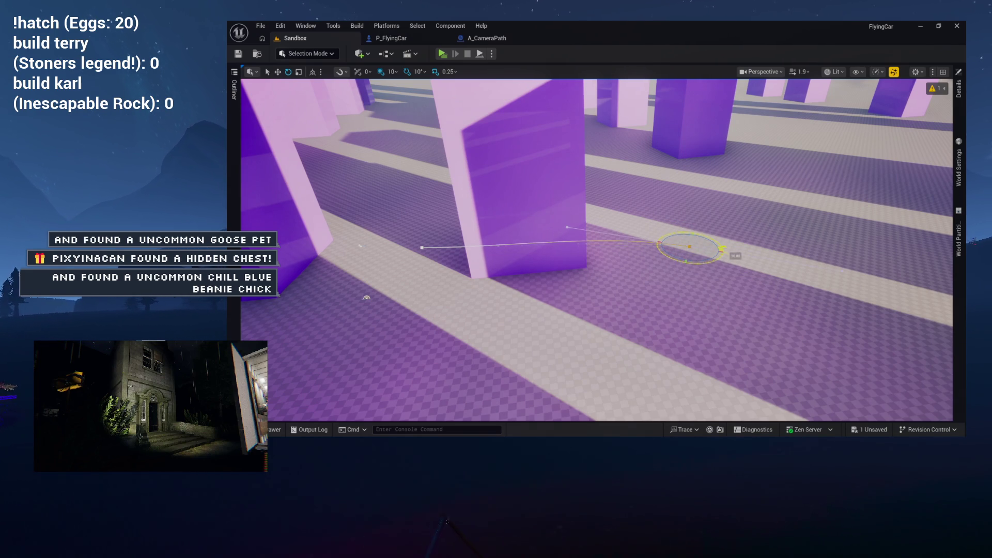
left_click_drag(706, 250, 750, 250)
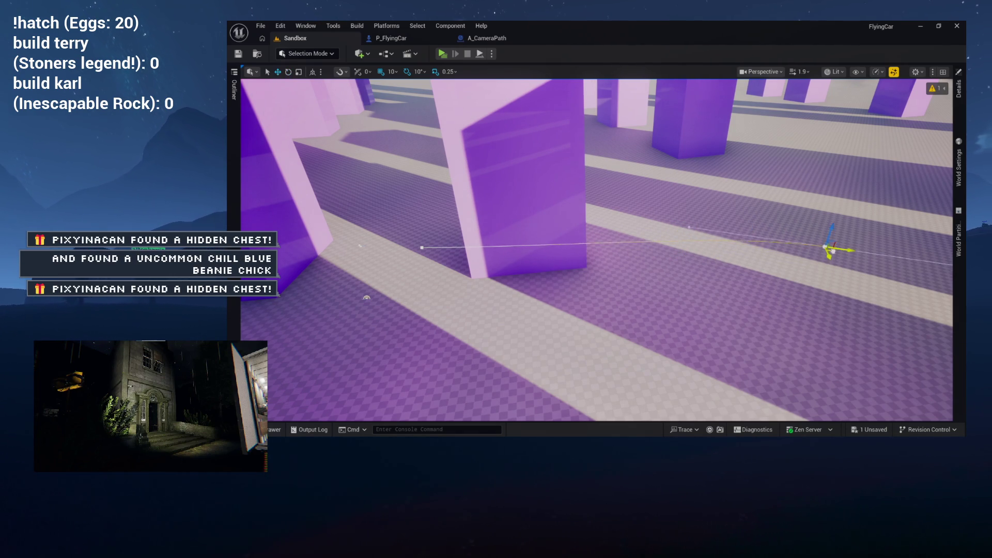
key("f")
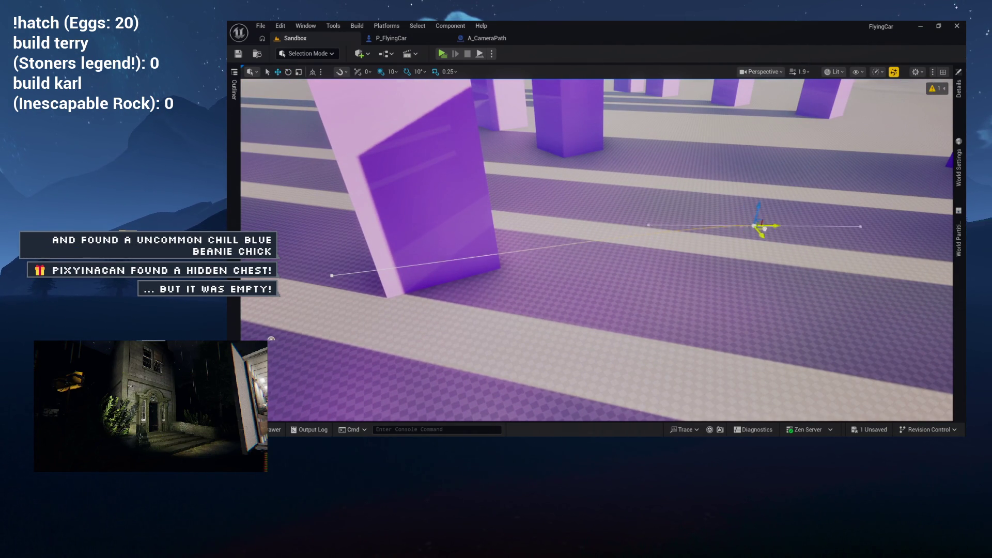
key("e")
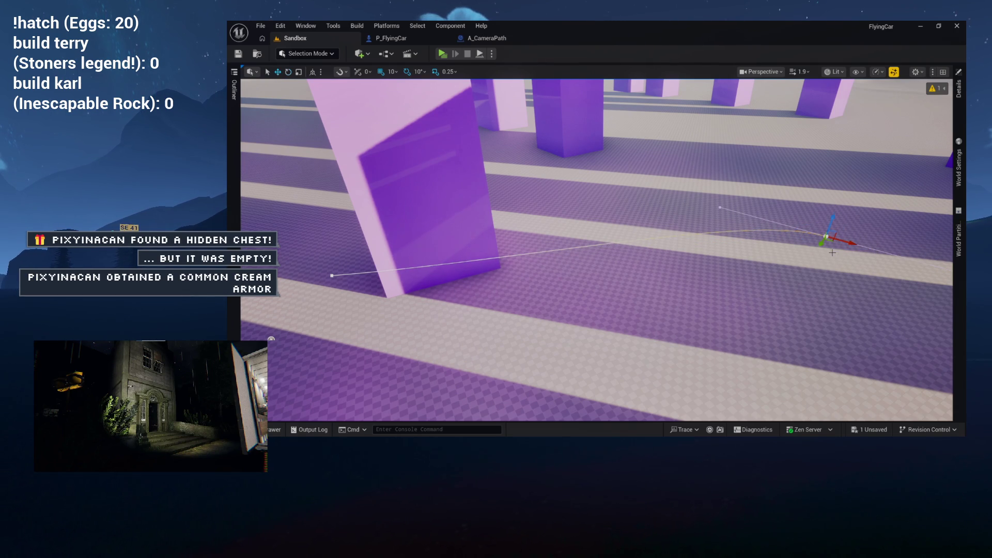
key("w")
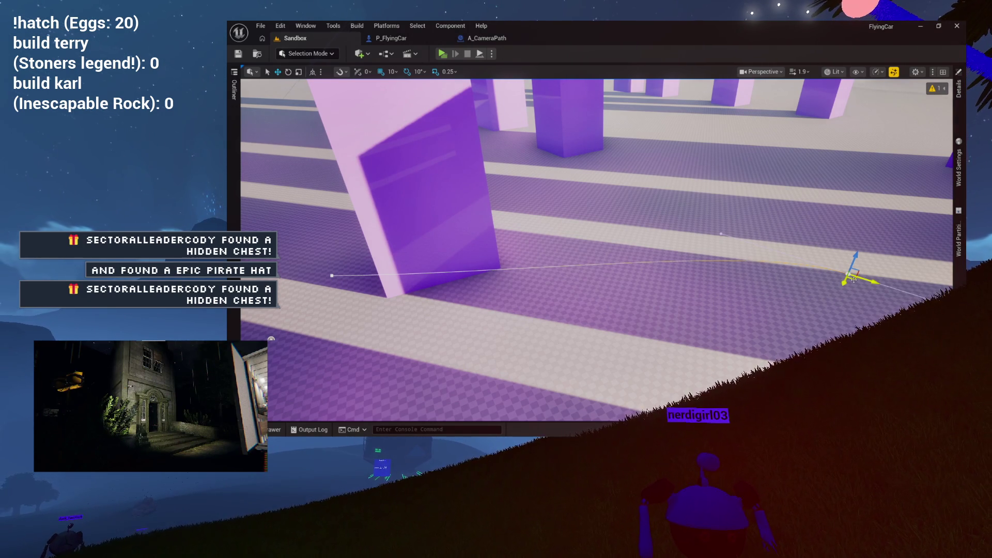
Place a keyboard key 1 event node in empty space of the P_FlyingCar event graph
left_click(403, 41)
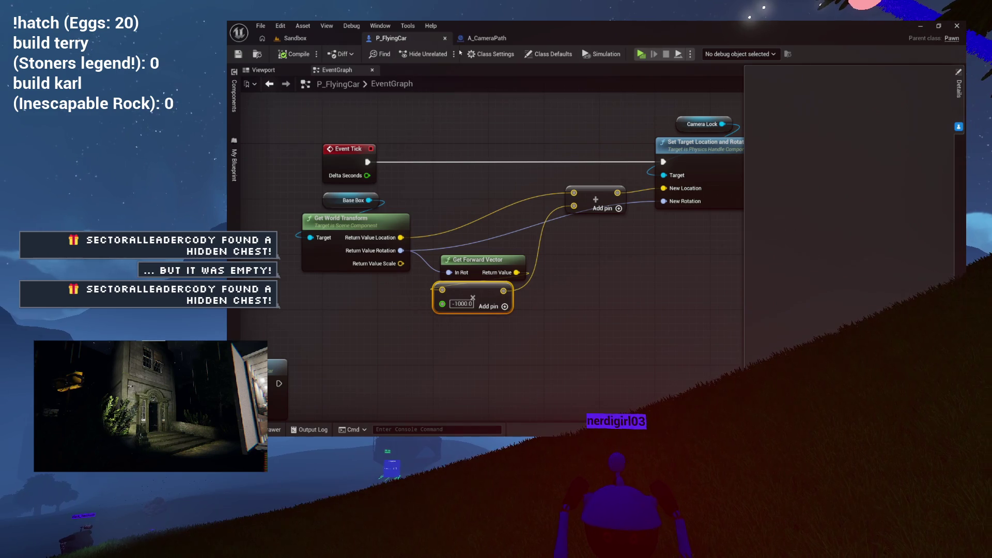
scroll(476, 110, "down", 5)
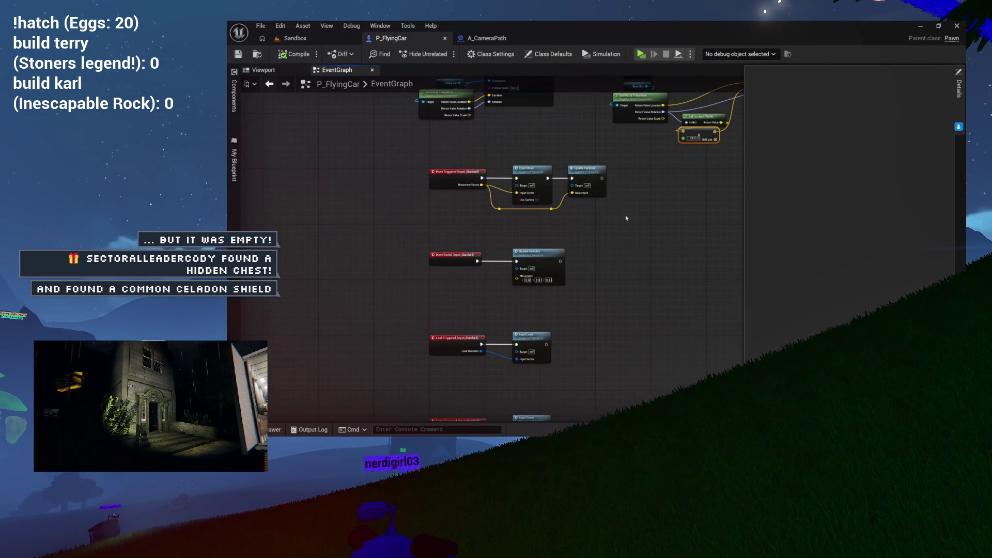
left_click_drag(625, 218, 548, 229)
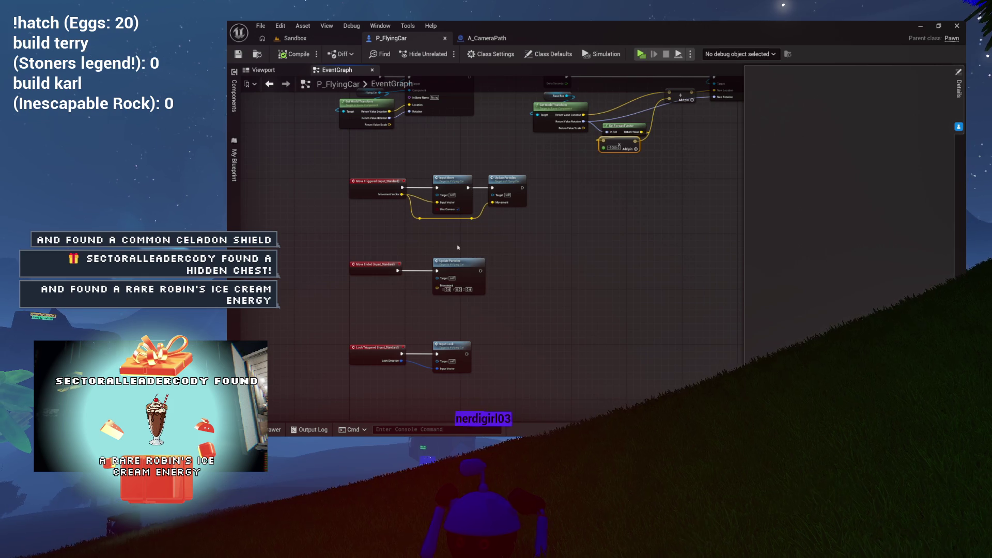
scroll(493, 247, "up", 4)
right_click(518, 242)
type("keyboard")
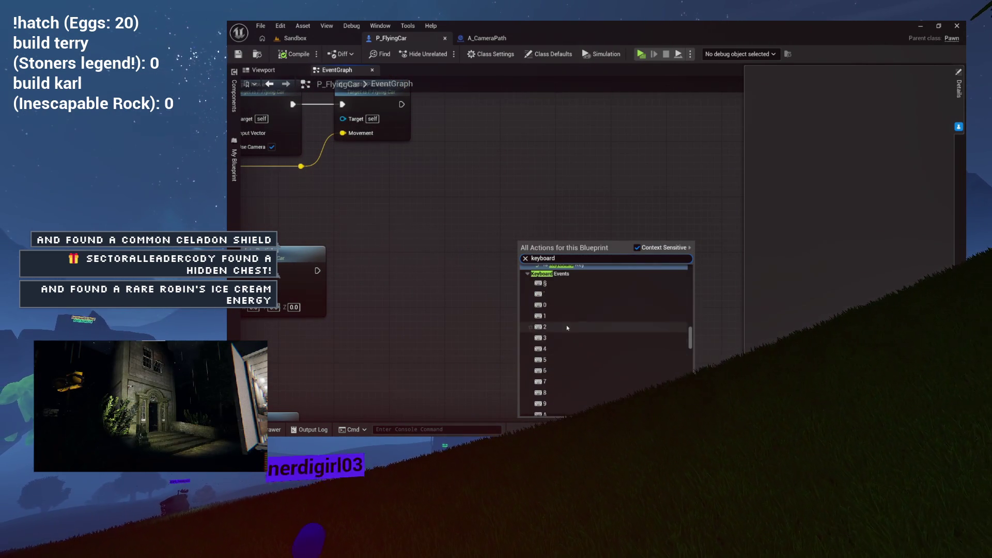
left_click(567, 320)
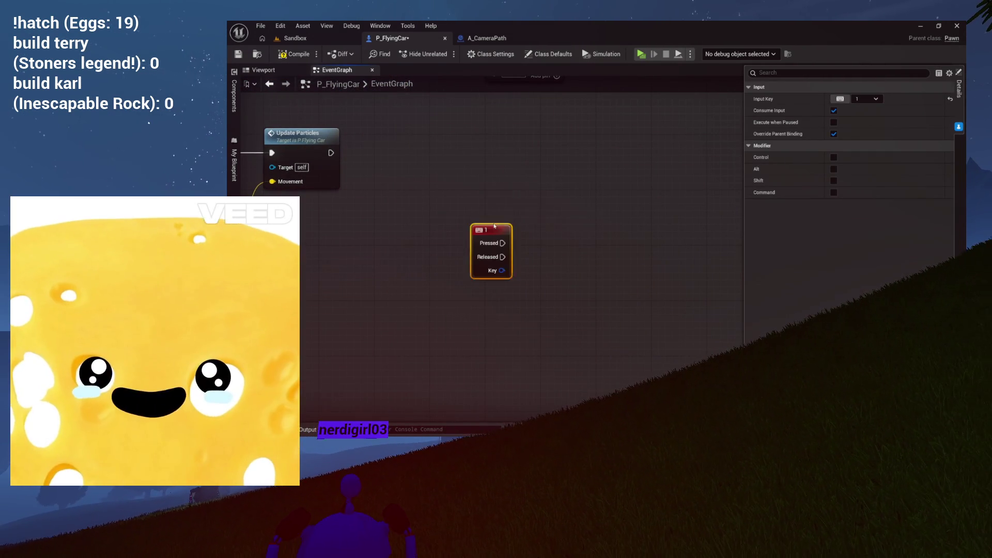
left_click_drag(522, 136, 479, 156)
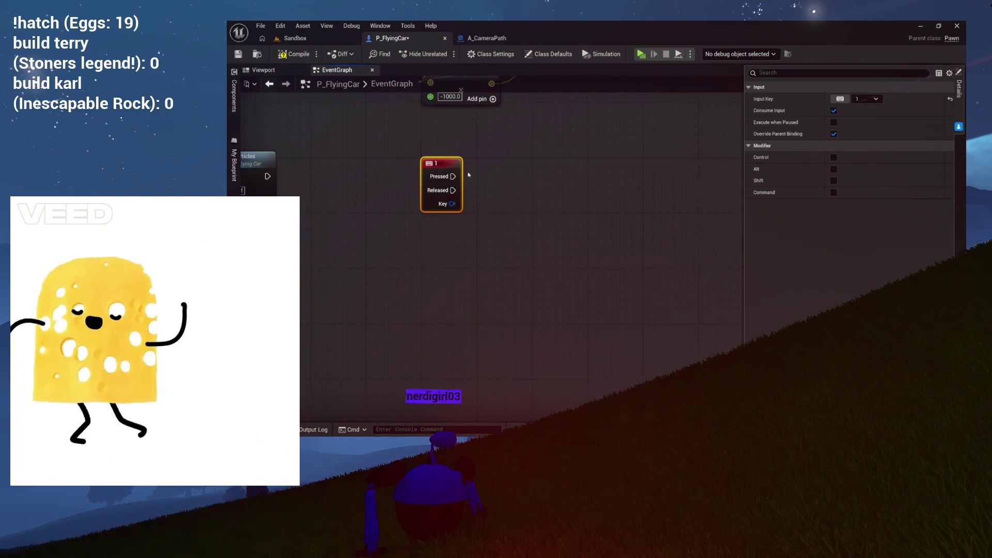
scroll(475, 197, "down", 5)
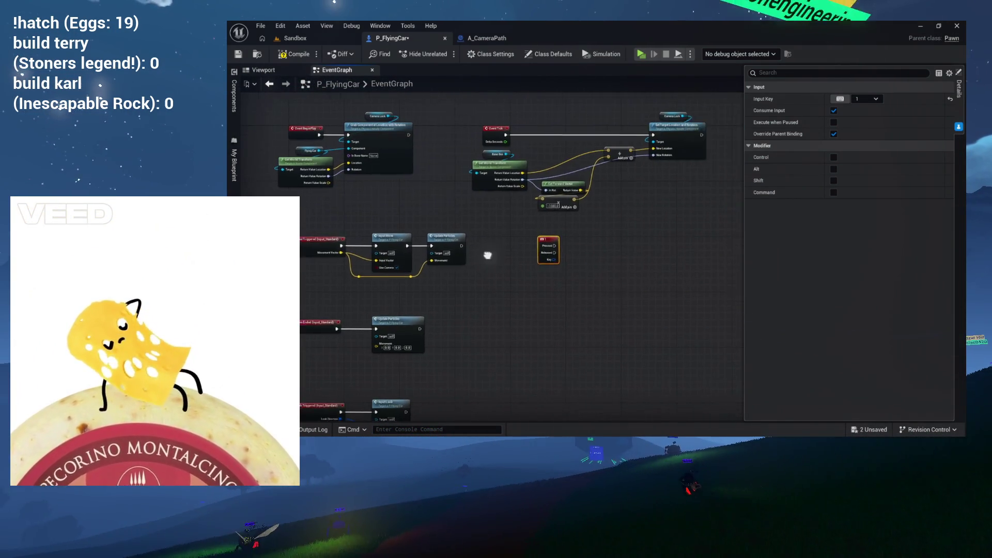
scroll(529, 255, "up", 4)
left_click_drag(490, 241, 499, 238)
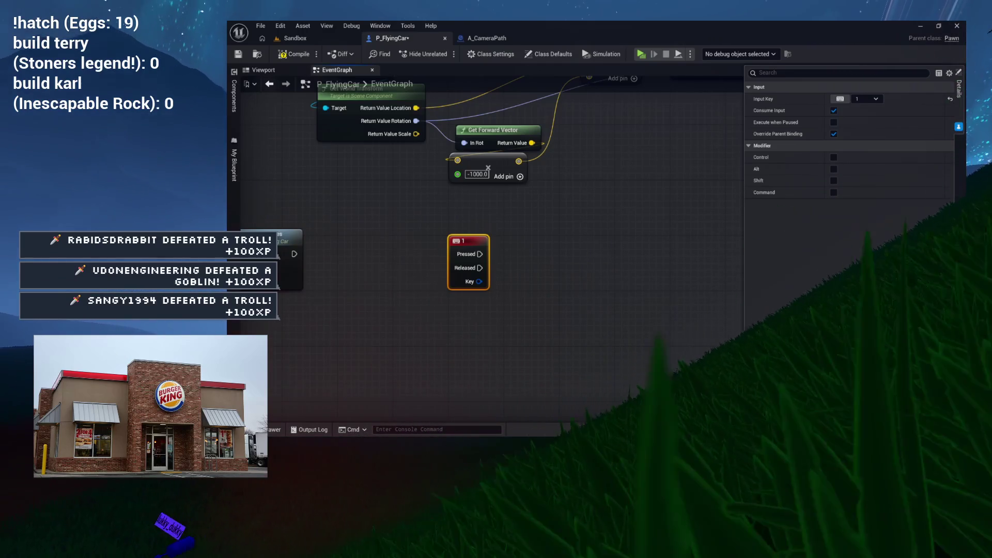
mouse_move(528, 236)
left_mouse_down()
mouse_move(491, 219)
mouse_move(441, 227)
mouse_move(408, 214)
mouse_move(382, 233)
left_mouse_up()
Add a Get Actor Of Class node off the key 1 event's Pressed pin
left_click_drag(449, 222, 457, 219)
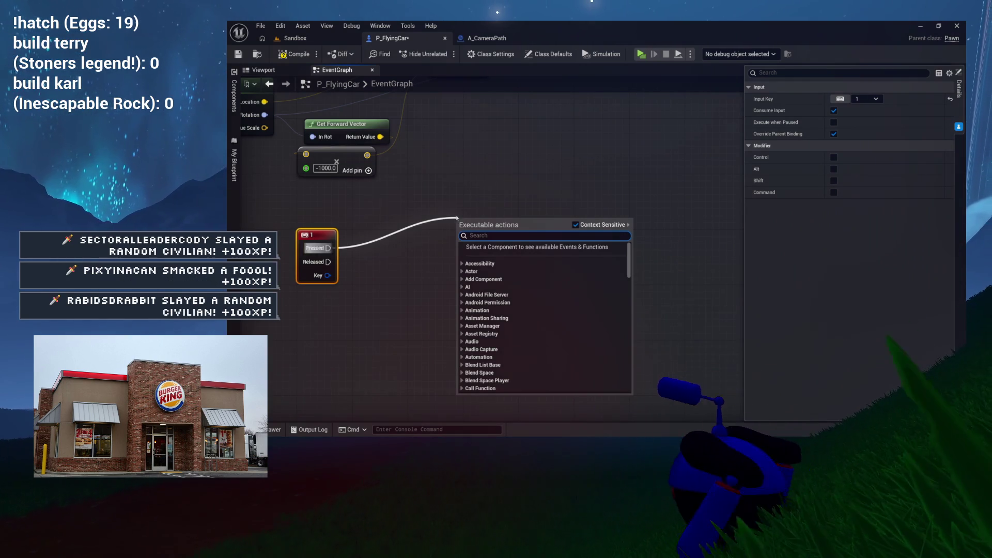
left_click(442, 212)
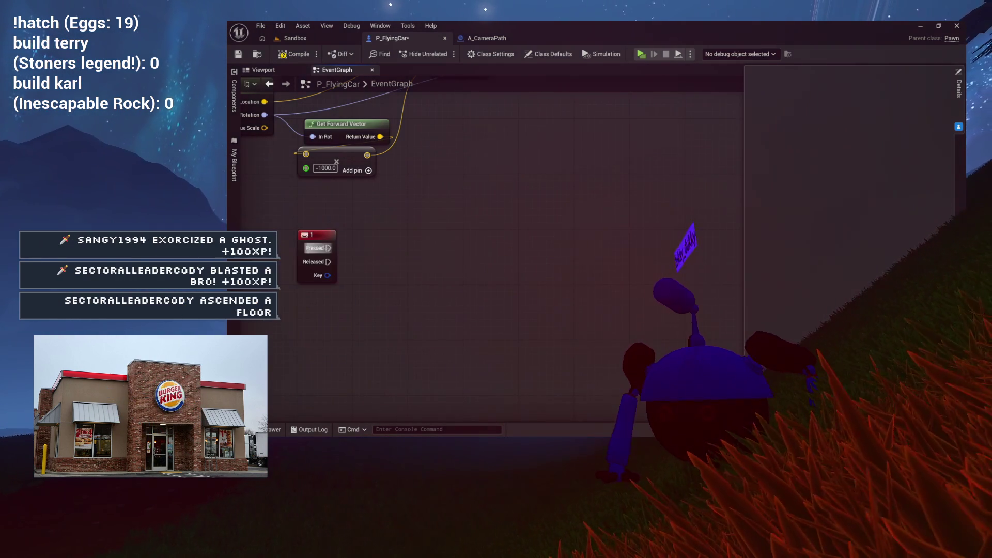
left_click_drag(328, 248, 423, 232)
type("get ac")
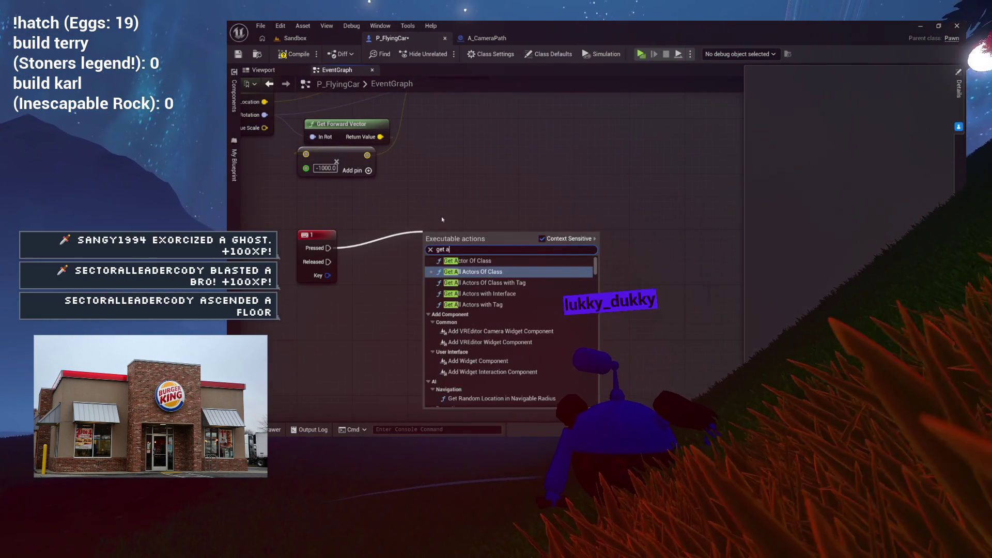
key("BackSpace")
key("BackSpace")
type("of")
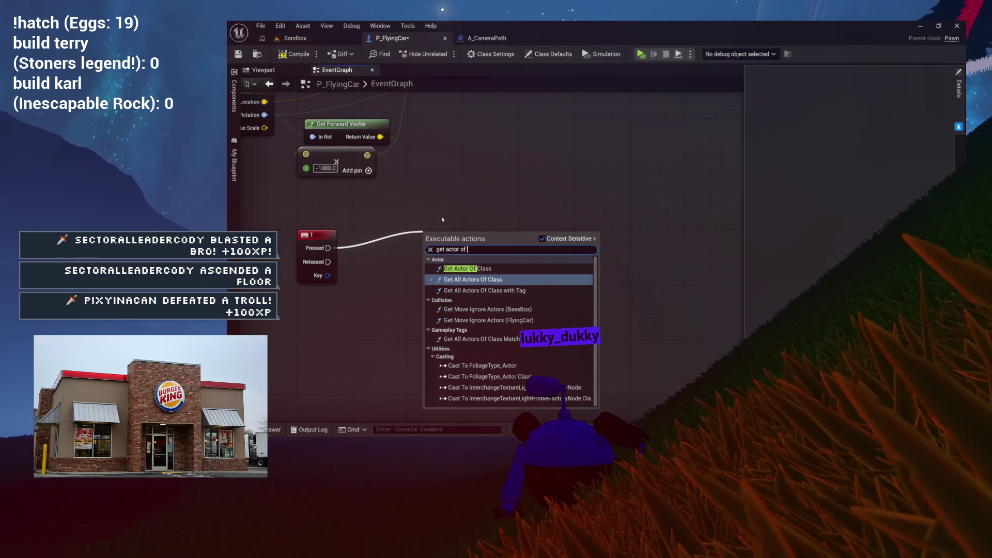
key("Return")
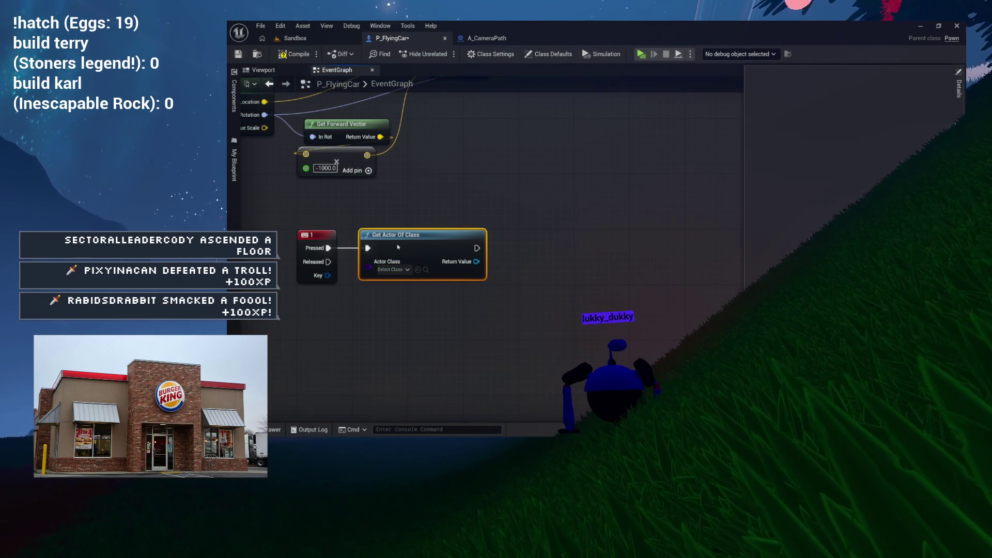
Set the Get Actor Of Class node's Actor Class to A Camera Path
left_click_drag(398, 247, 397, 248)
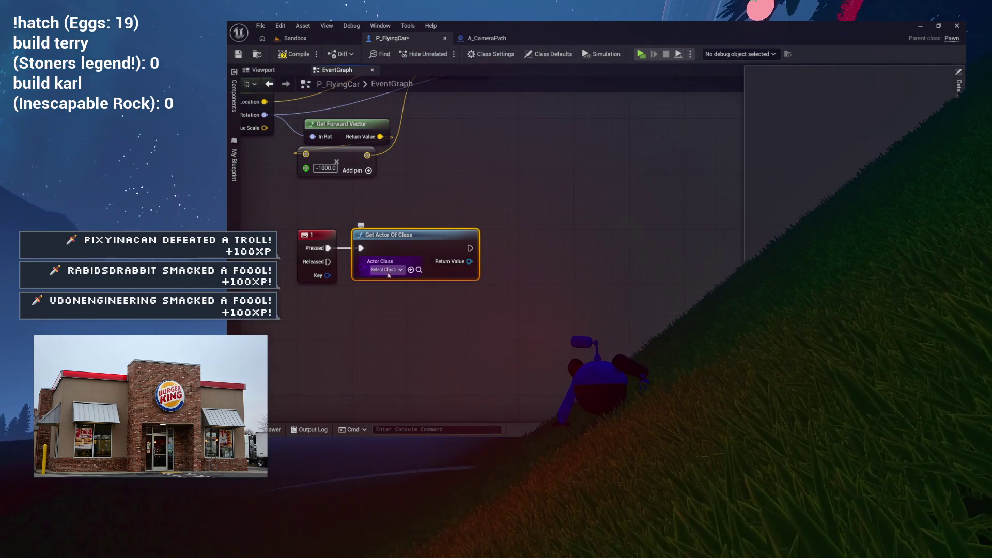
left_click(388, 269)
left_click(418, 75)
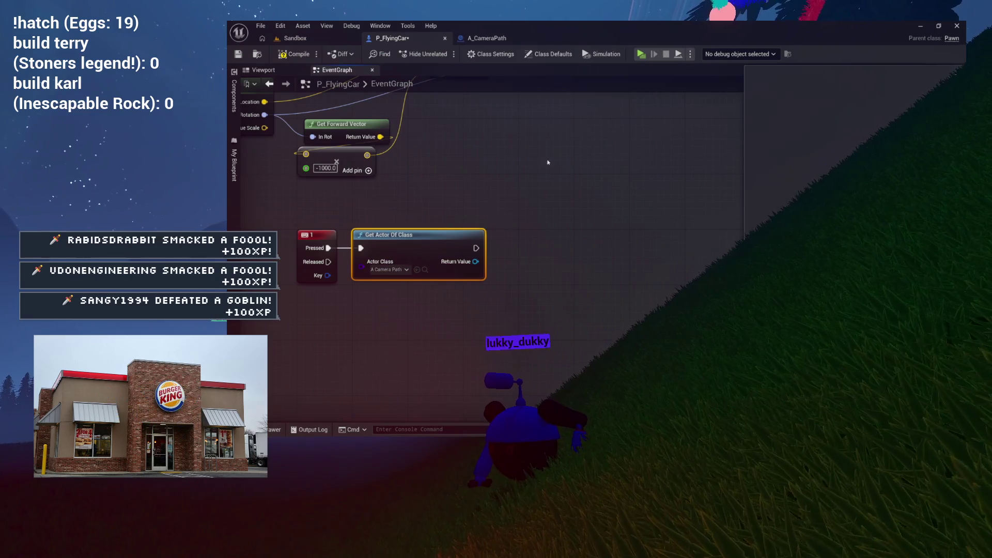
left_click_drag(503, 251, 513, 247)
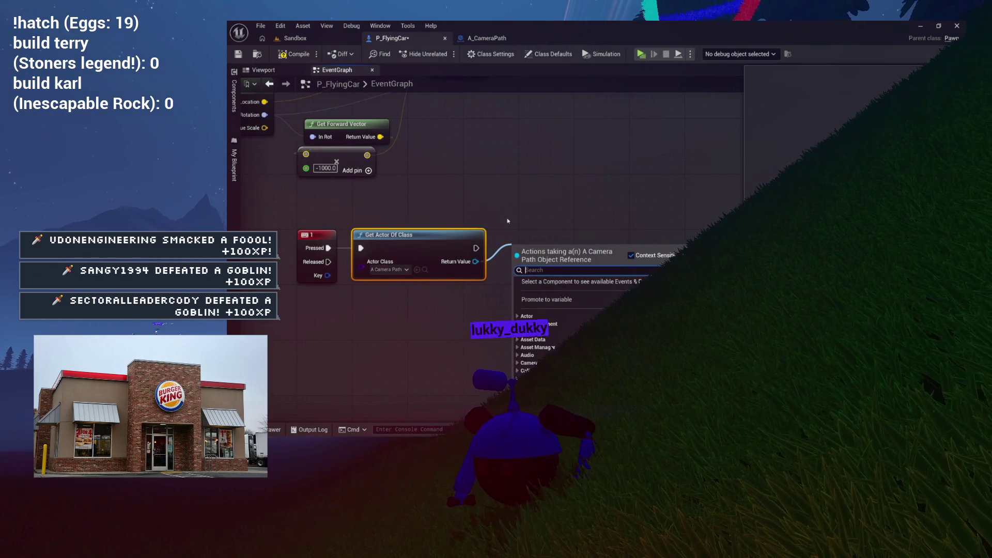
left_click(507, 221)
scroll(509, 195, "down", 5)
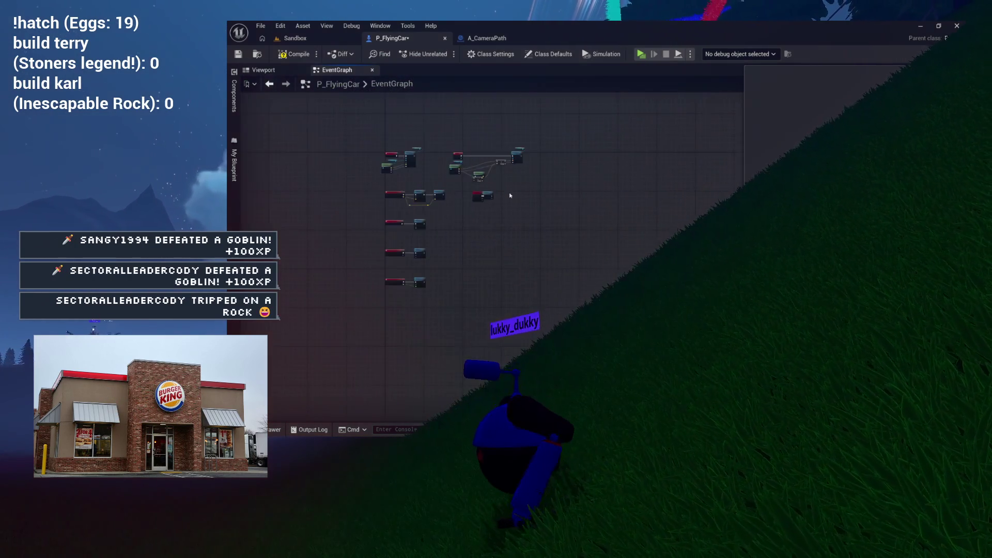
Create a new graph named Async in the My Blueprint panel
scroll(474, 262, "down", 2)
scroll(403, 248, "up", 5)
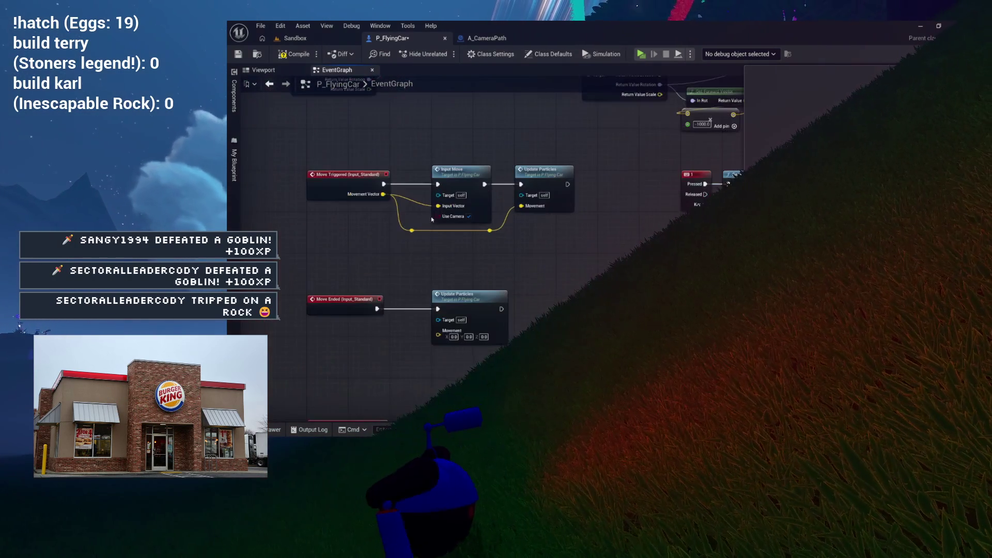
left_click(232, 111)
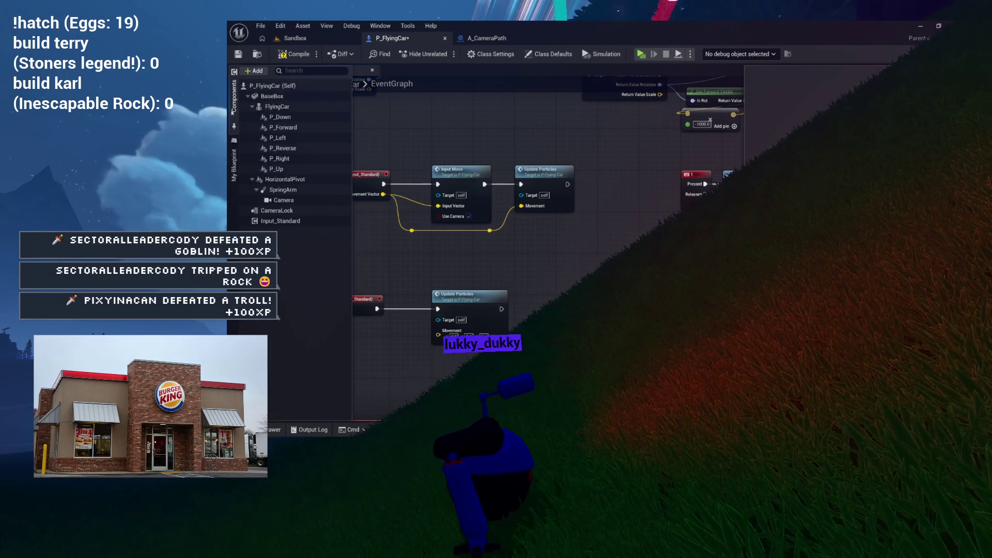
left_click(231, 177)
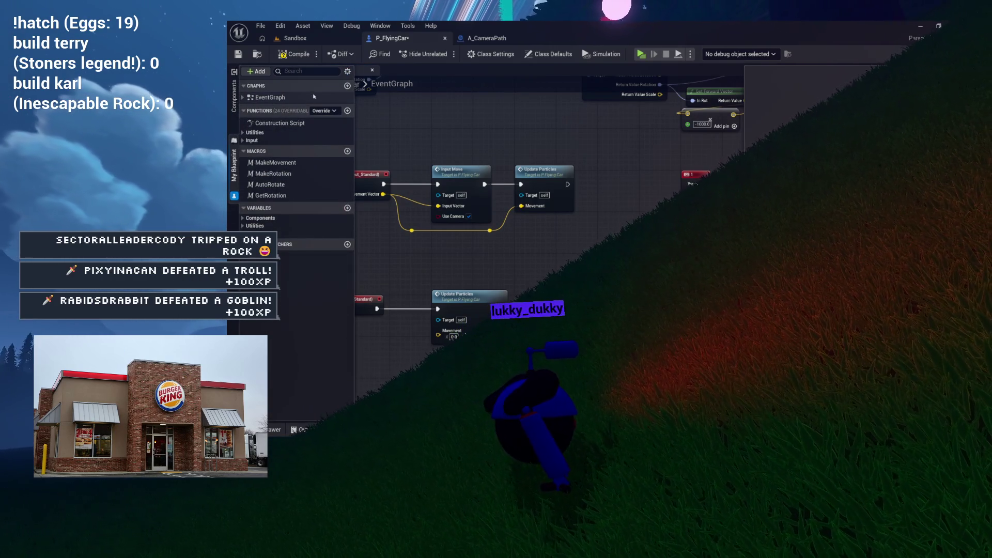
left_click(347, 86)
type("A")
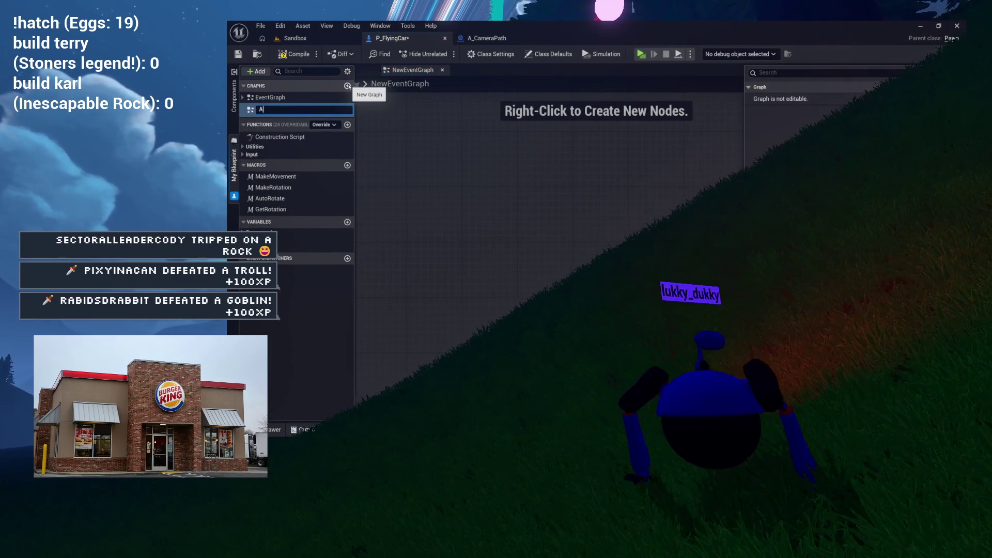
type("sync")
key("Return")
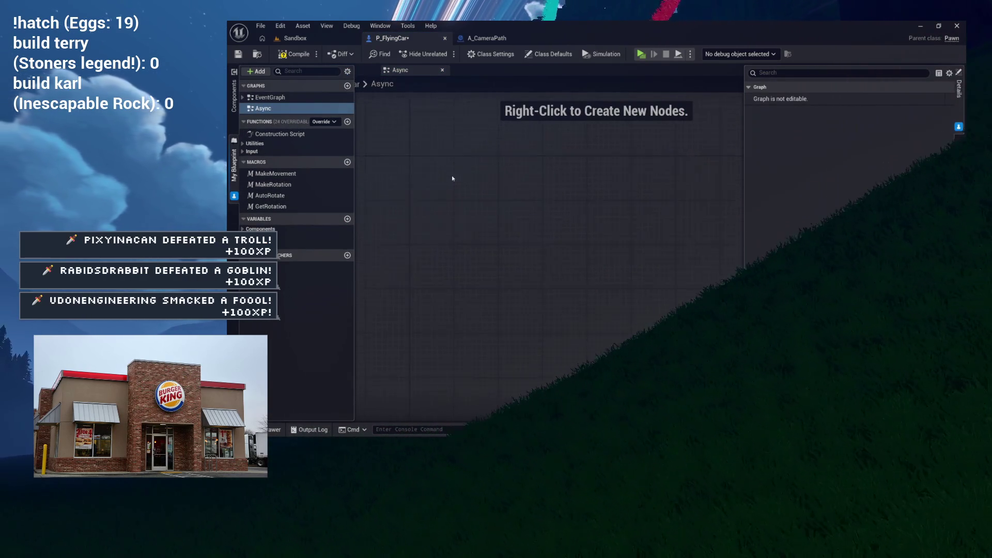
Add a custom event node to the Async graph, typing 'MoveownSpline' as its name
scroll(429, 161, "up", 1)
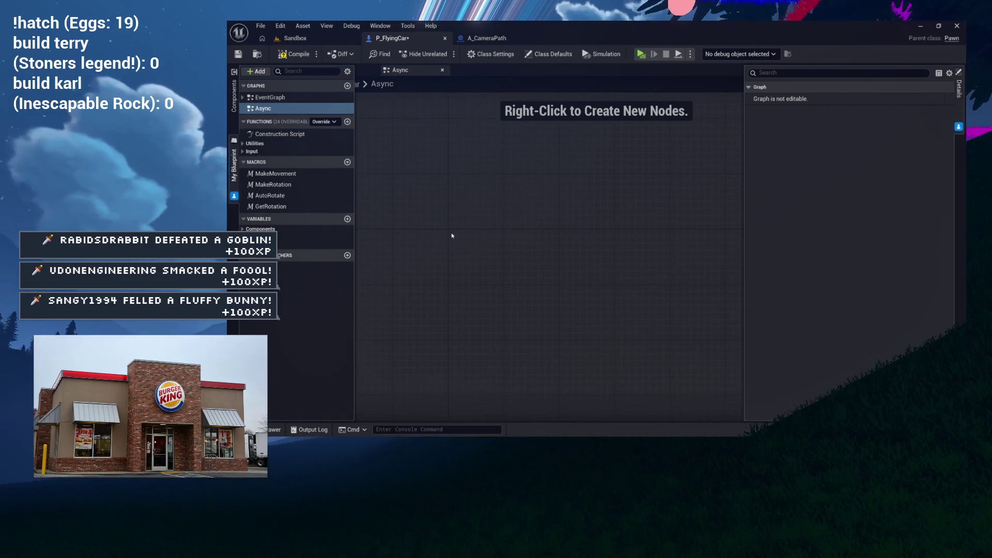
right_click(452, 235)
type("custom event")
key("Return")
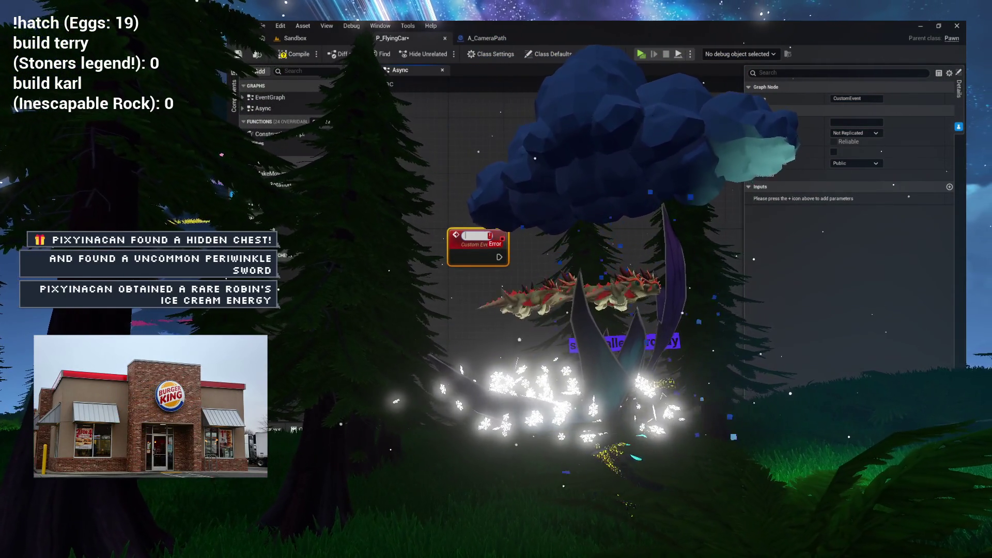
type("Move")
type("own")
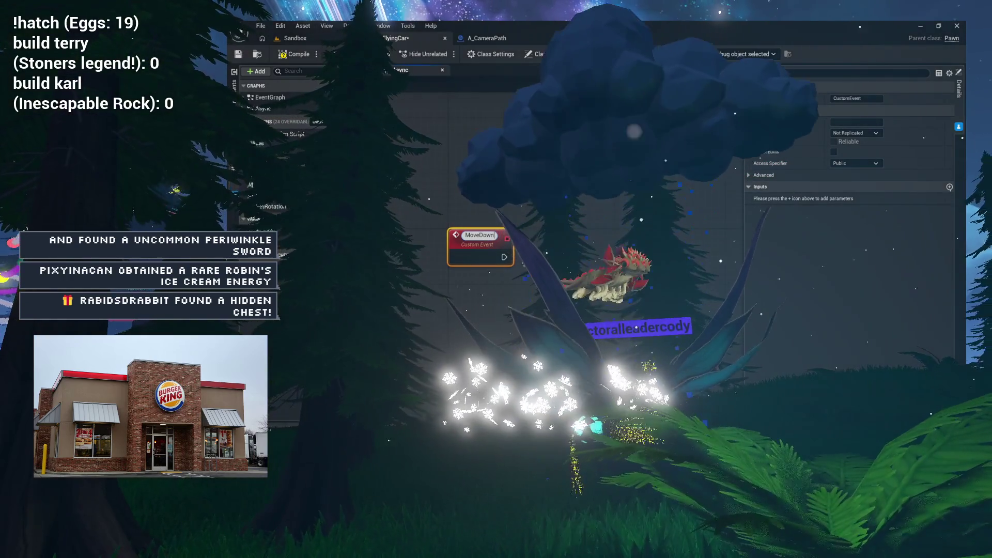
type("Spline")
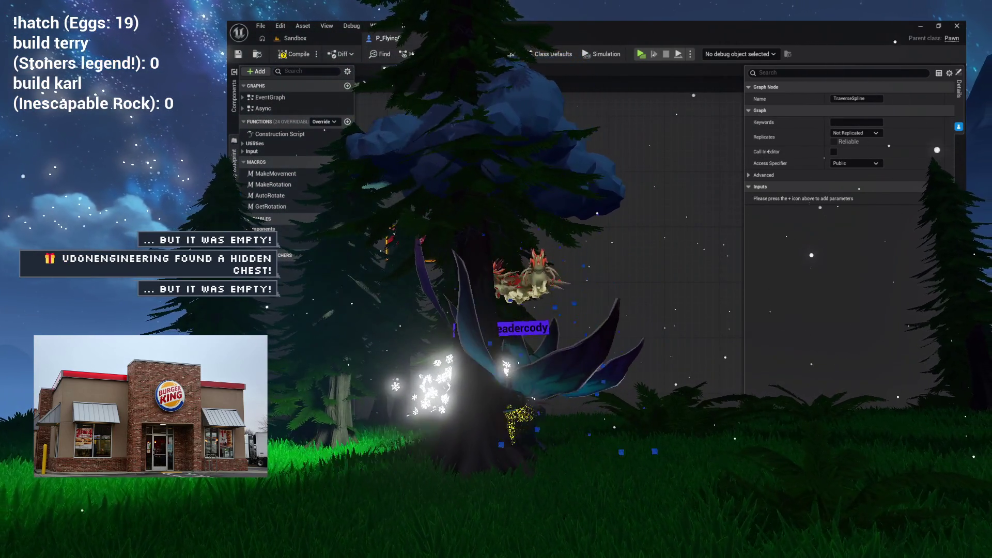
Give the custom event an A Camera Path input named NewPath
left_click(949, 187)
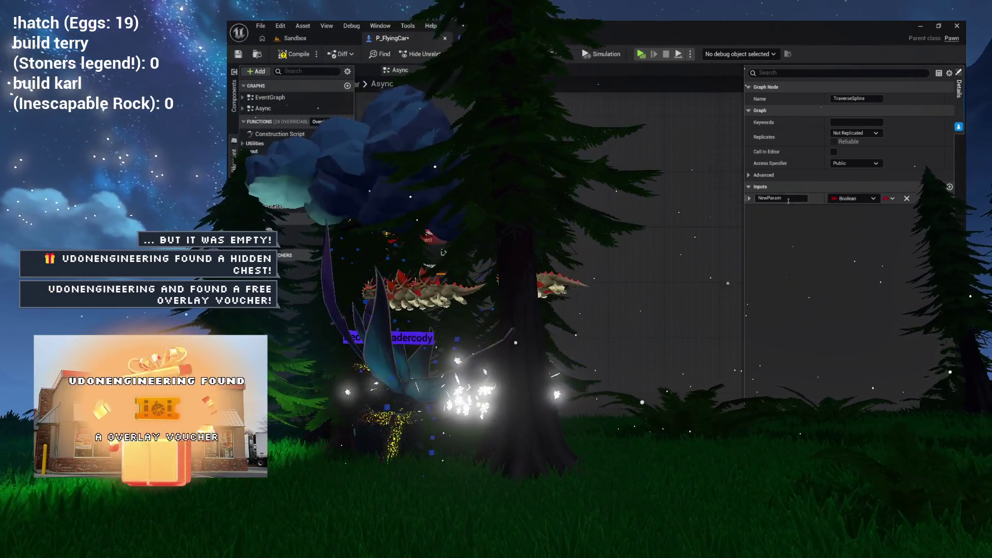
left_click(847, 199)
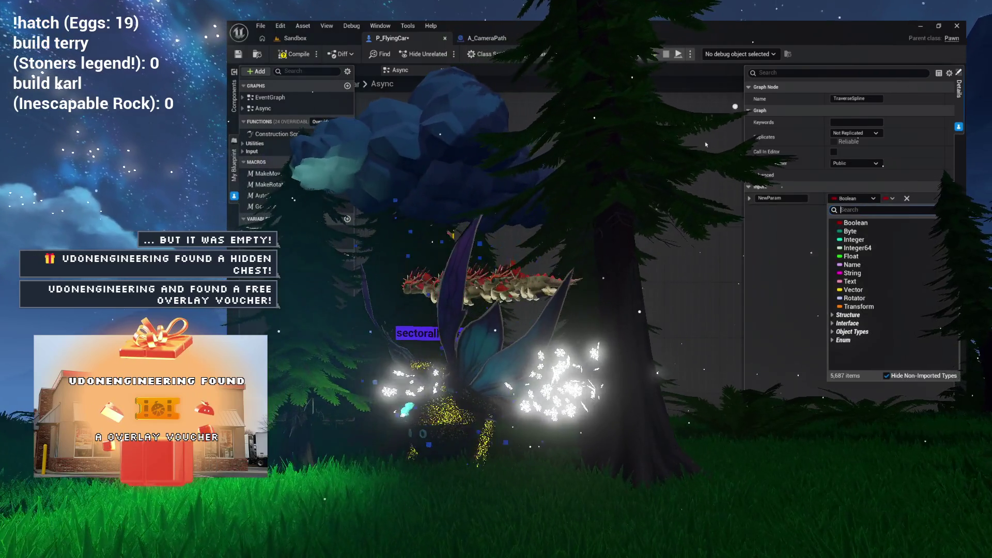
type("camera")
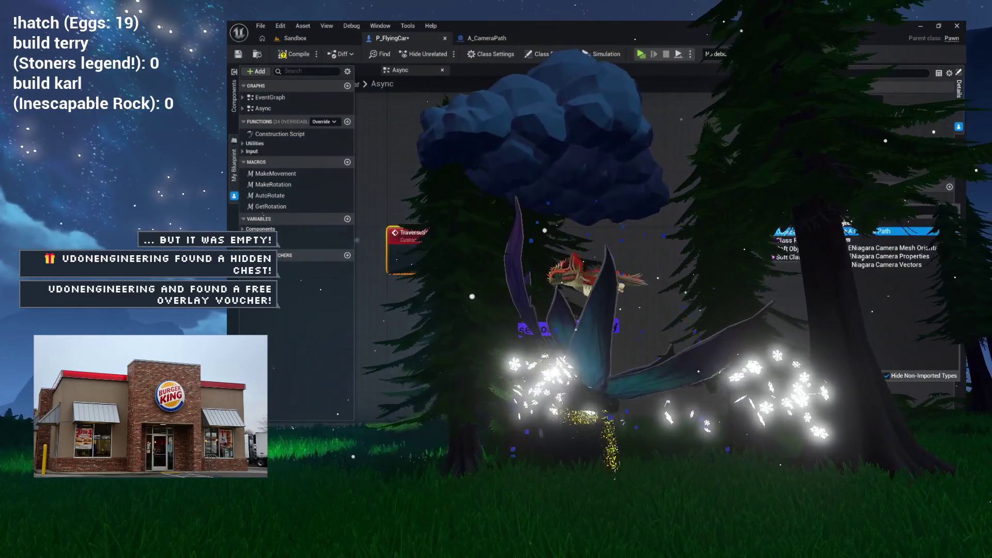
left_click(885, 231)
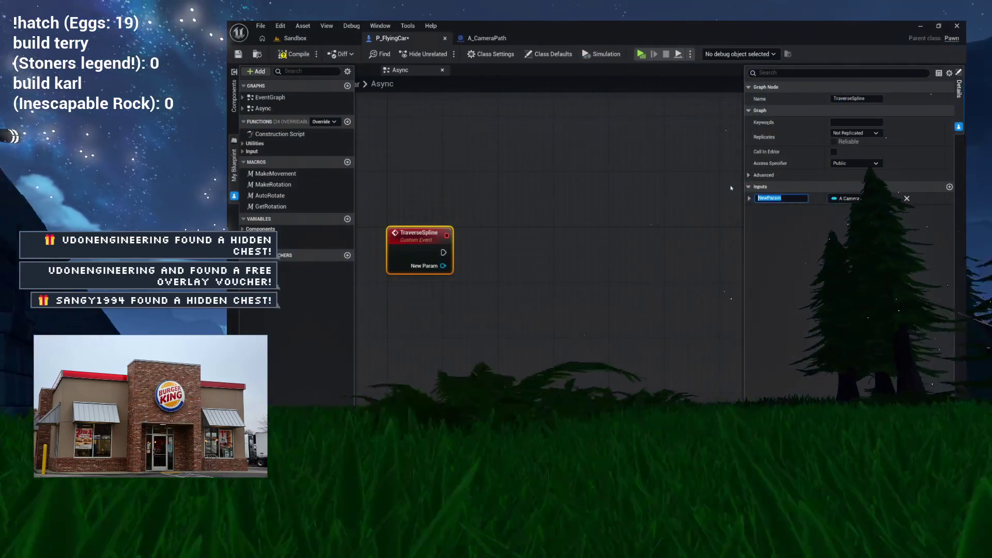
type("NewPath")
key("Return")
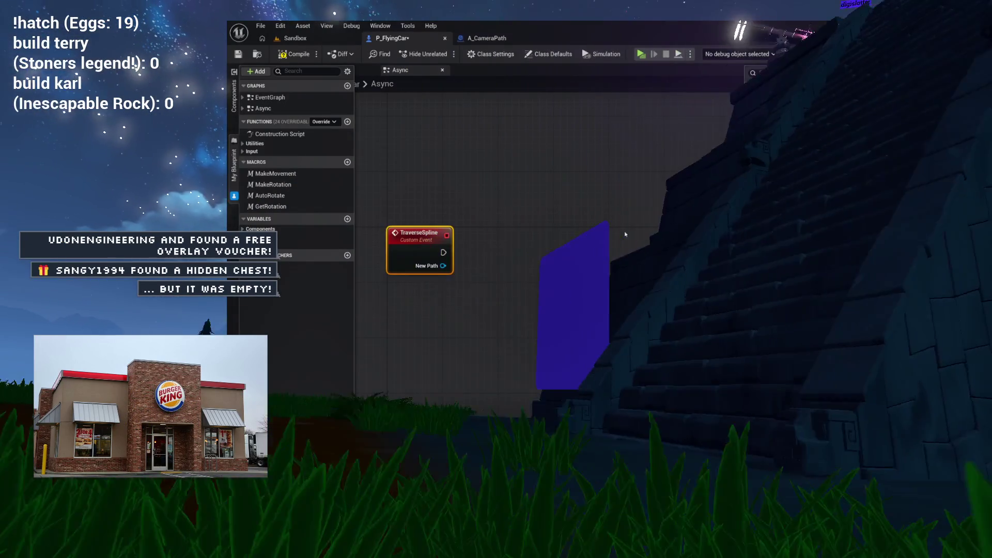
Add a Get Spline Path node from New Path and place it beside TraverseSpline
left_click_drag(592, 235, 557, 211)
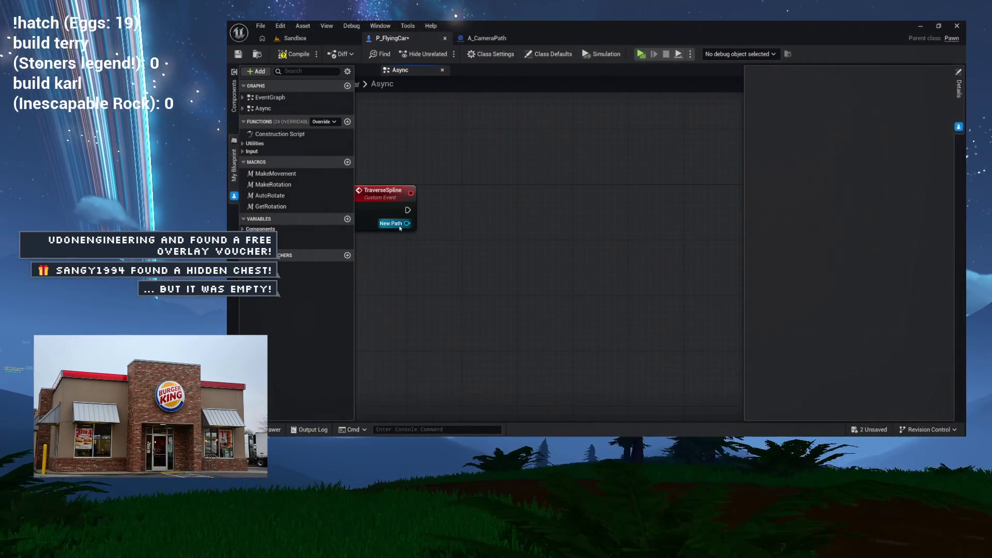
left_click_drag(442, 257, 442, 256)
type("get spli")
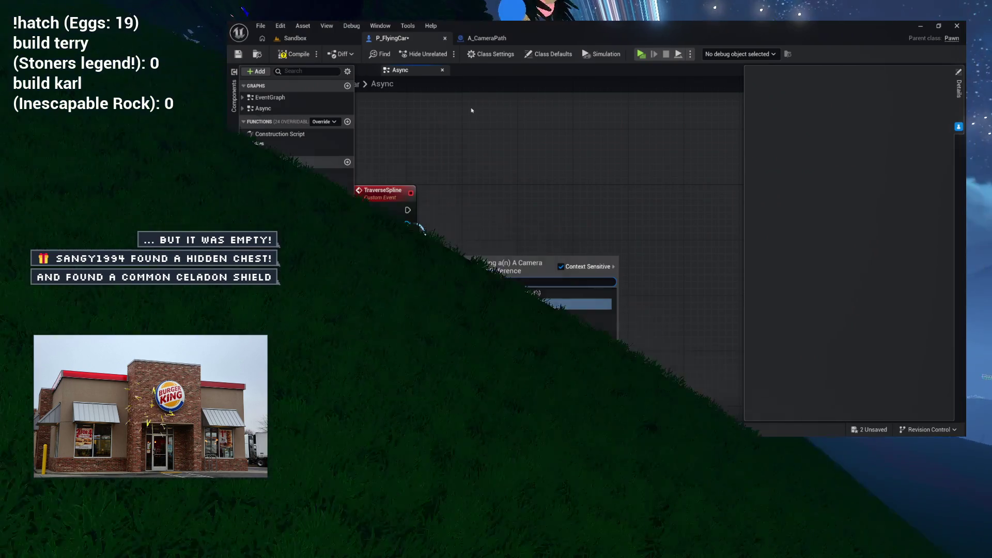
key("BackSpace")
key("BackSpace")
key("BackSpace")
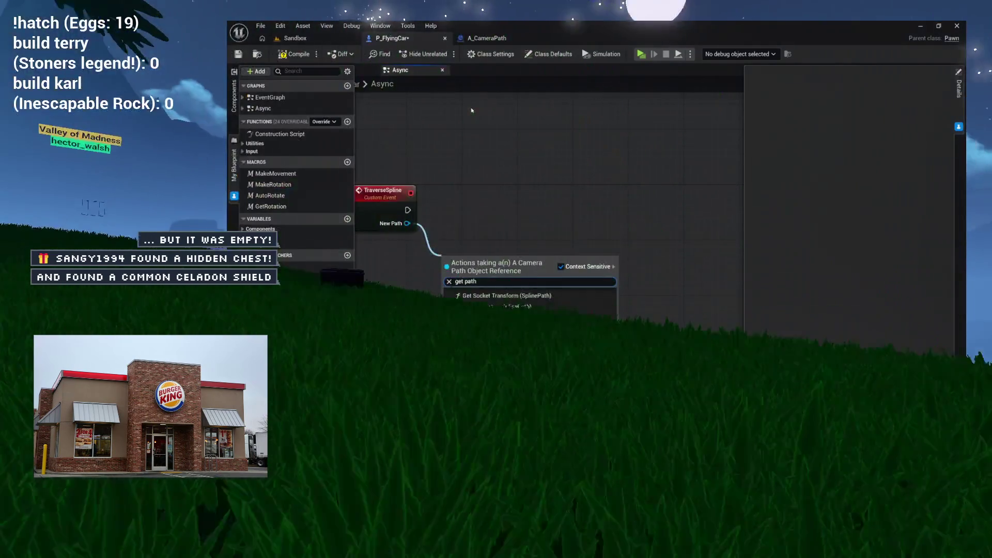
type("path")
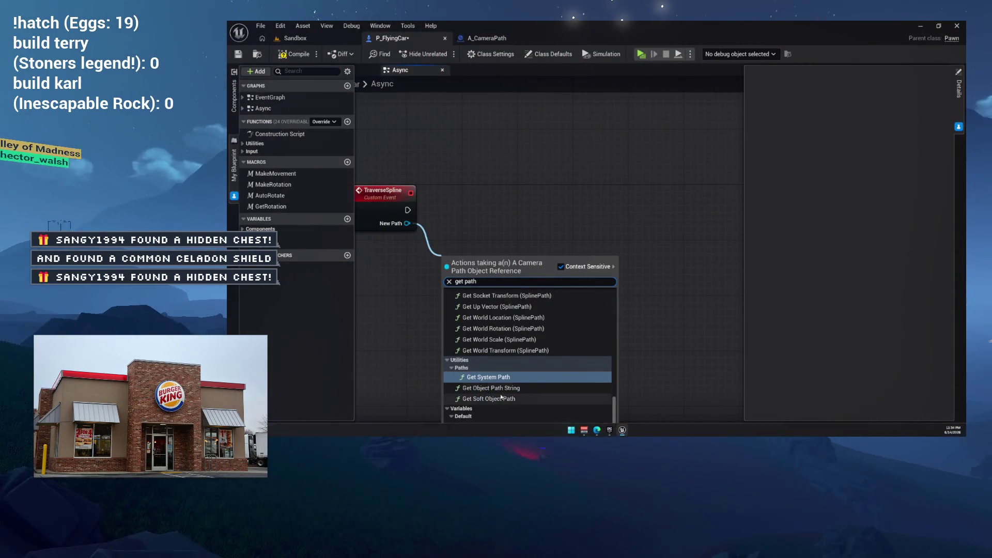
left_click(493, 426)
mouse_move(523, 255)
left_mouse_down()
mouse_move(532, 221)
mouse_move(488, 242)
left_mouse_up()
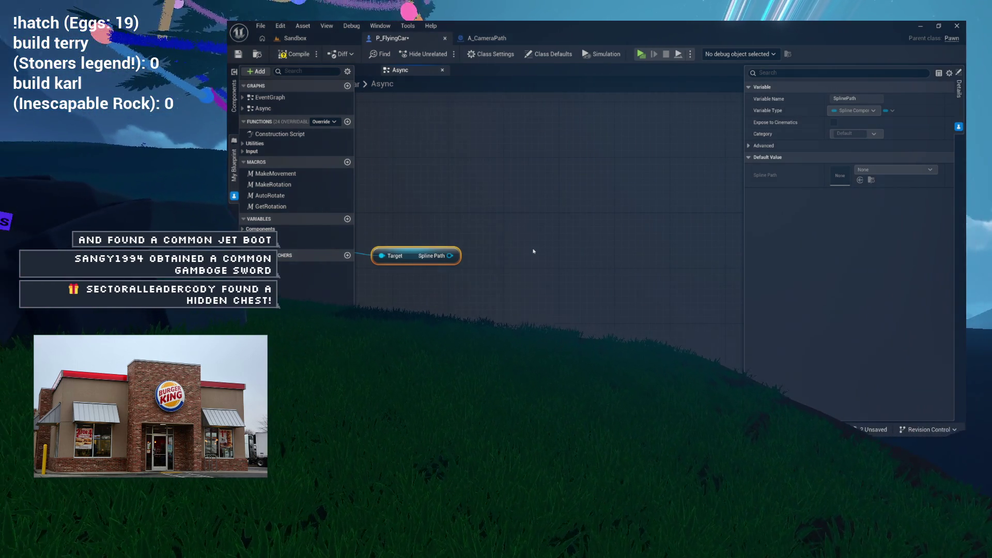
key("Home")
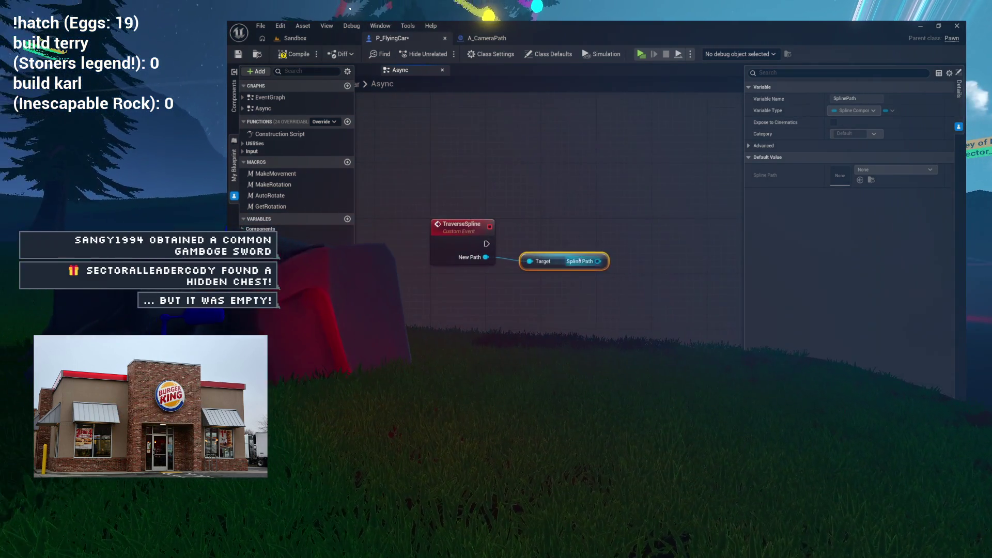
mouse_move(580, 257)
left_mouse_down()
mouse_move(516, 284)
mouse_move(502, 277)
mouse_move(515, 241)
left_mouse_up()
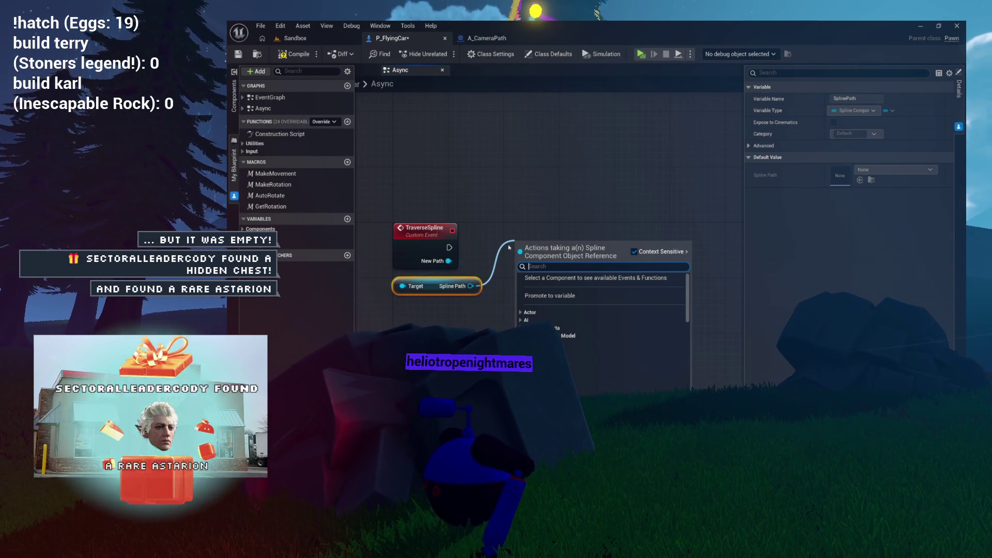
left_click(538, 215)
Add a timeline named PathTime after TraverseSpline, triggered through Play from Start
left_click_drag(559, 247, 559, 246)
type("timeline")
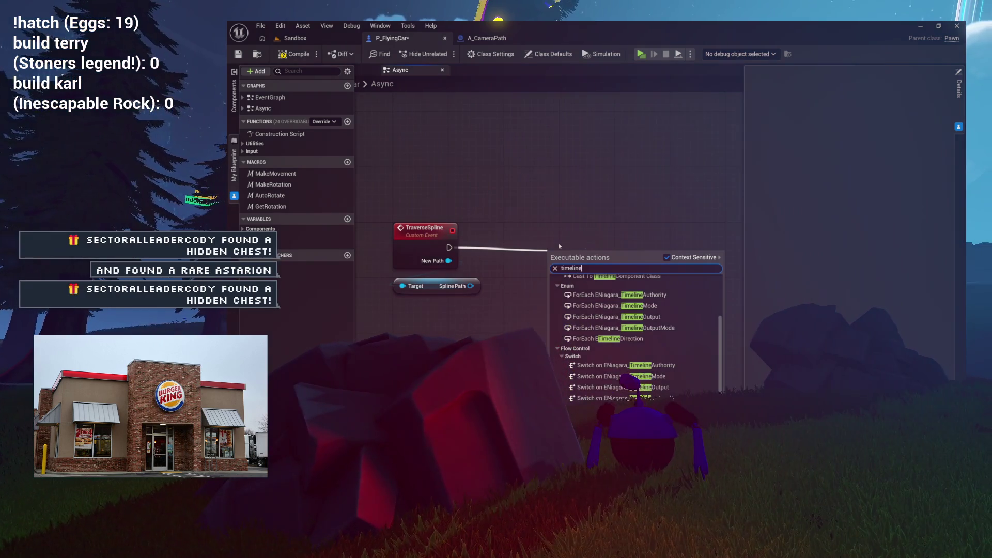
key("Return")
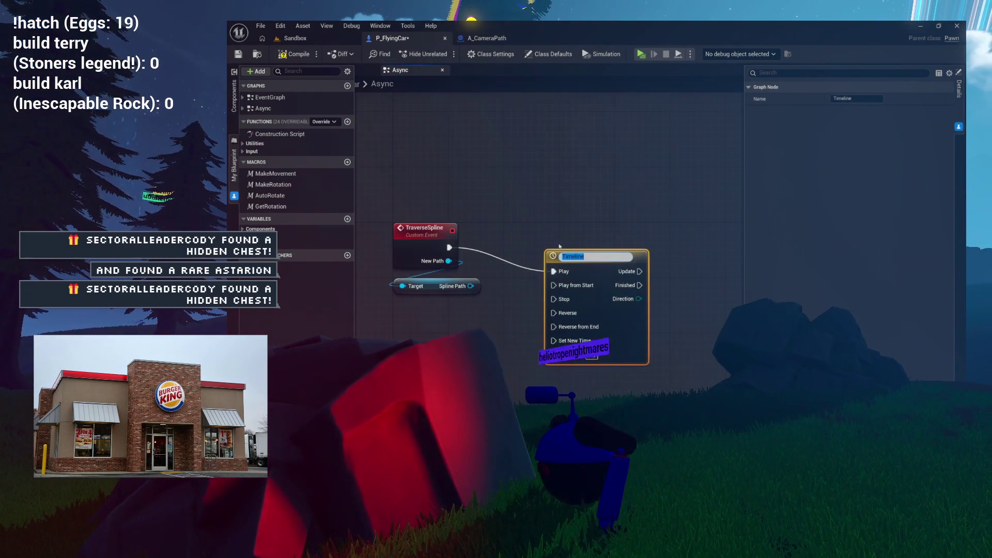
type("Path")
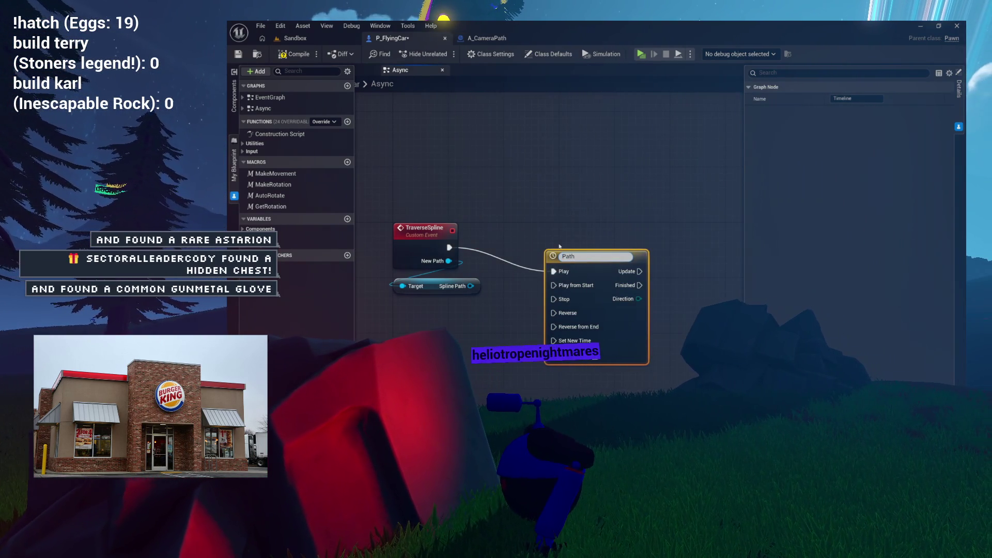
type("Time")
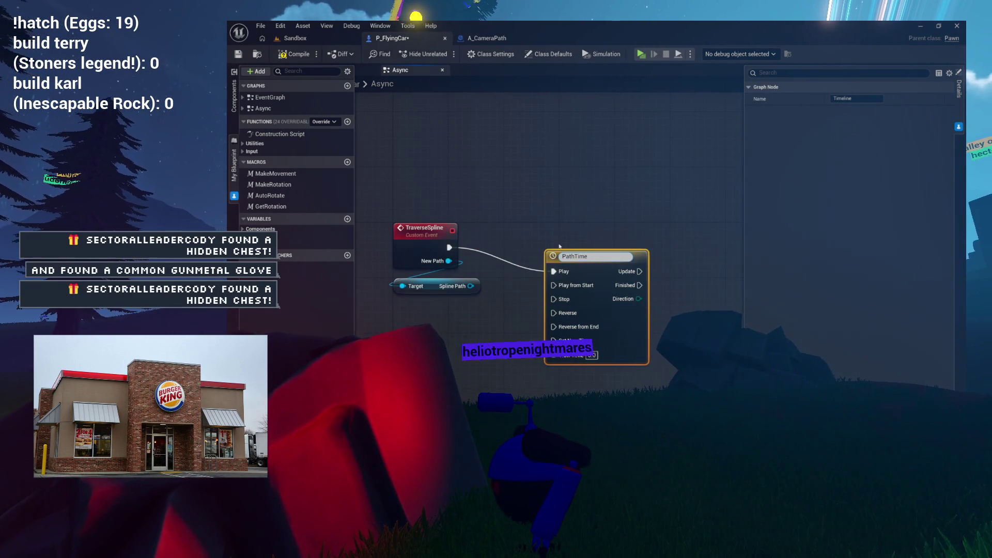
mouse_move(553, 269)
left_mouse_down()
mouse_move(553, 283)
mouse_move(596, 239)
mouse_move(554, 248)
left_mouse_up()
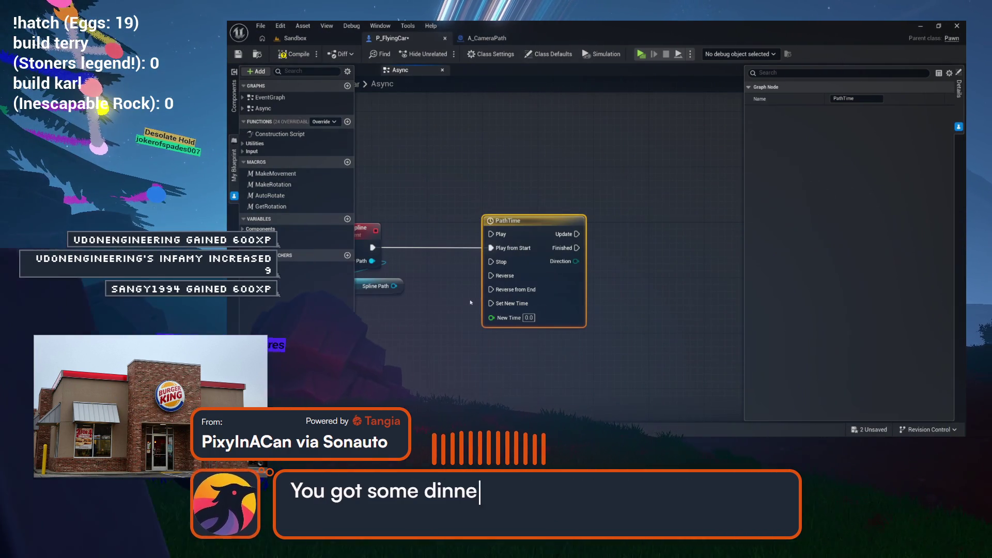
Move the Spline Path getter below the PathTime timeline
left_click_drag(428, 302, 495, 302)
mouse_move(594, 266)
left_mouse_down()
mouse_move(509, 266)
mouse_move(610, 265)
left_mouse_up()
mouse_move(465, 285)
left_mouse_down()
mouse_move(630, 357)
mouse_move(638, 337)
mouse_move(537, 324)
left_mouse_up()
mouse_move(630, 270)
left_mouse_down()
mouse_move(577, 309)
mouse_move(651, 316)
mouse_move(616, 297)
left_mouse_up()
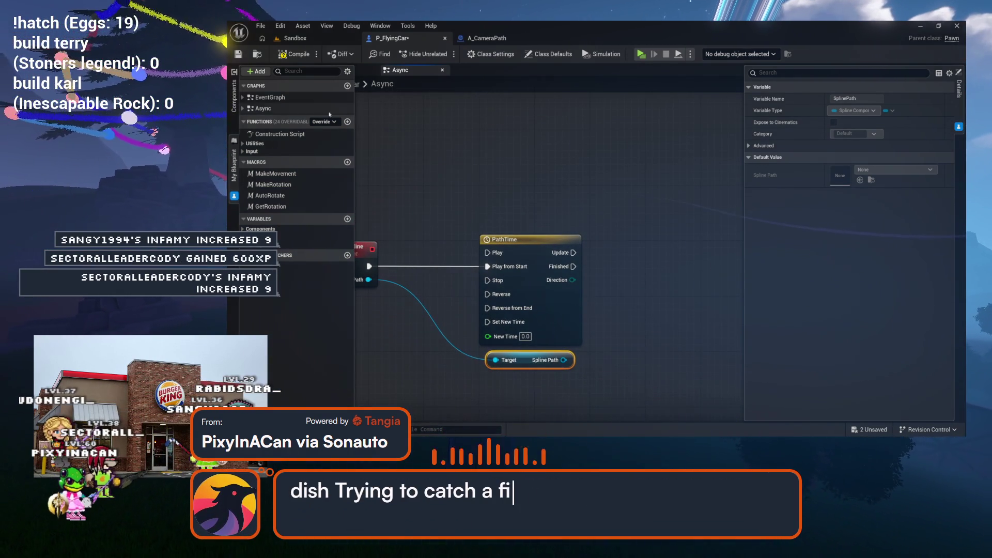
Add a Set Actor Location And Rotation node and wire PathTime's Update output into it
right_click(607, 190)
type("set ac")
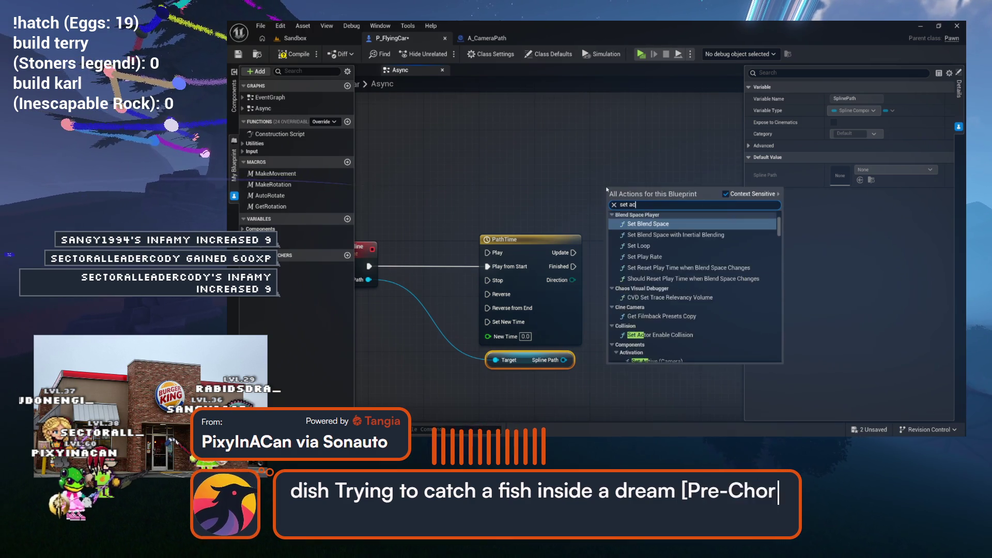
type("tor location")
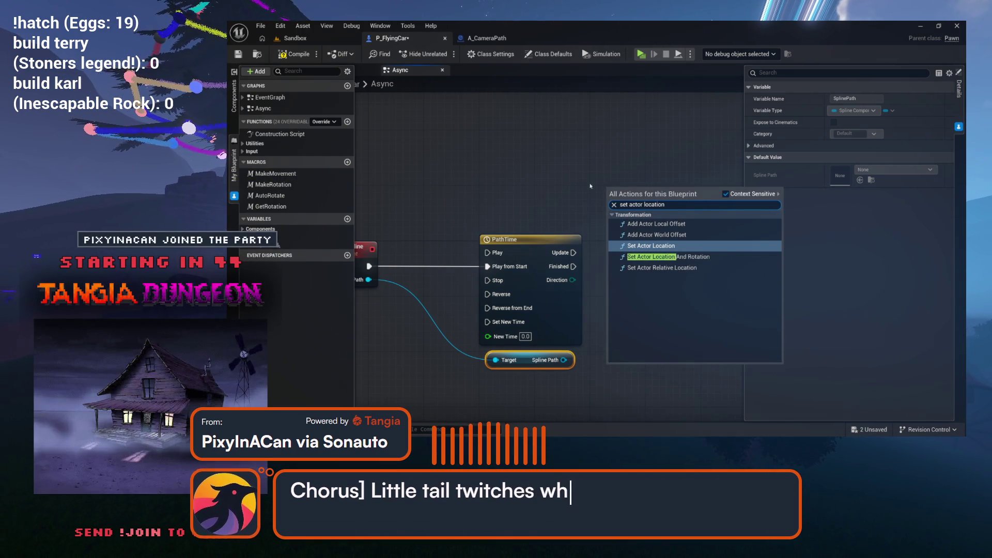
left_click(629, 255)
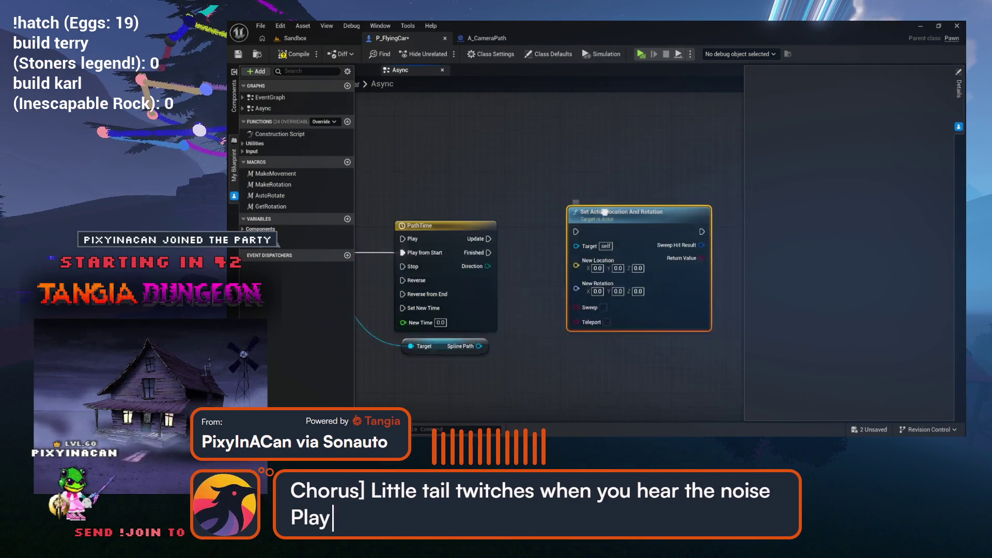
mouse_move(476, 229)
left_mouse_down()
mouse_move(551, 233)
mouse_move(531, 203)
mouse_move(537, 222)
mouse_move(630, 220)
mouse_move(575, 230)
left_mouse_up()
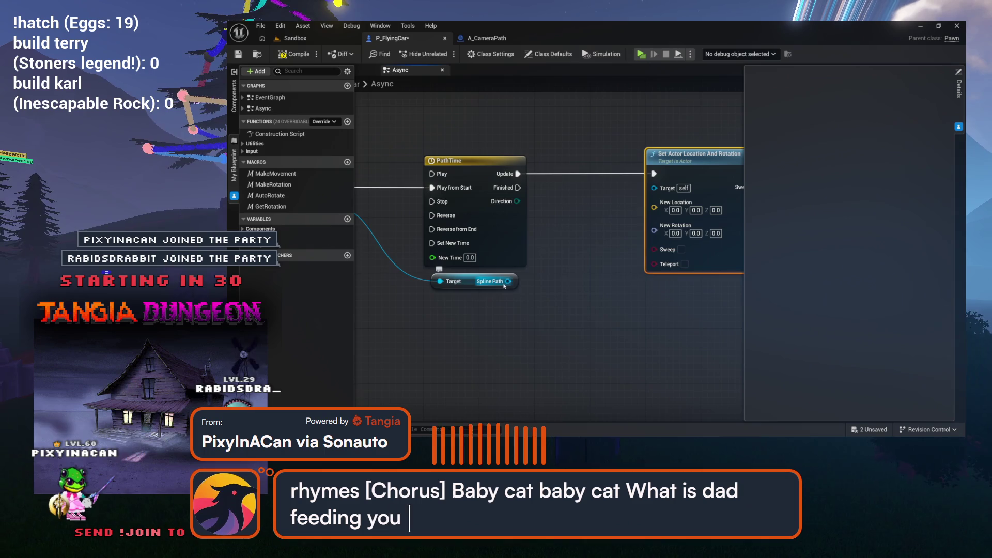
left_click_drag(505, 286, 532, 289)
scroll(561, 296, "down", 2)
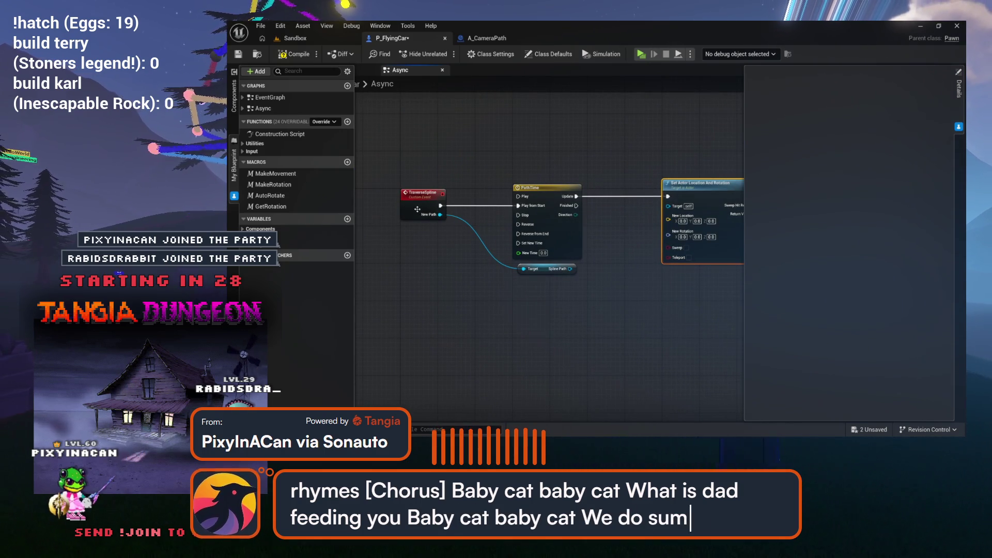
Create a Float variable named CurrentDistance and compile the blueprint
left_click(347, 218)
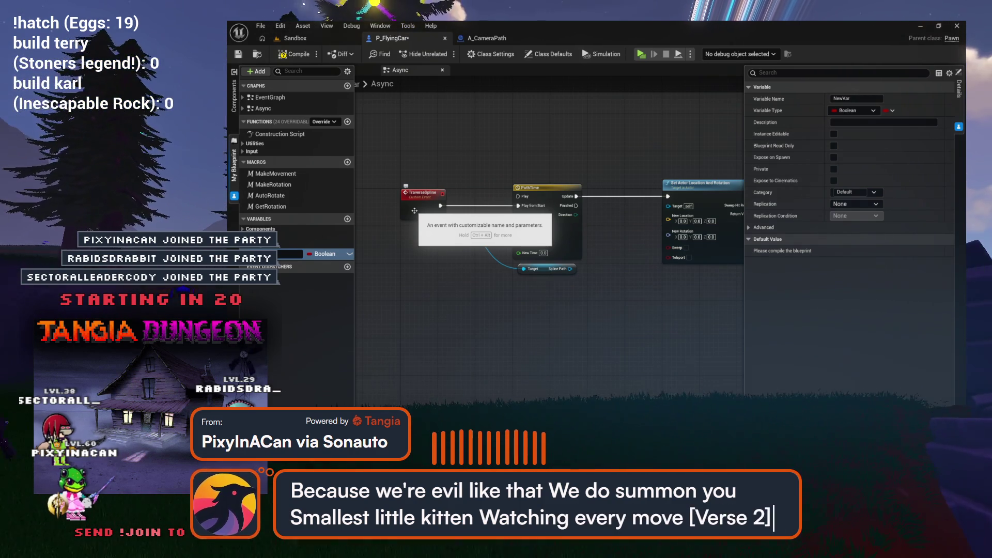
type("CurrentDistance")
key("Return")
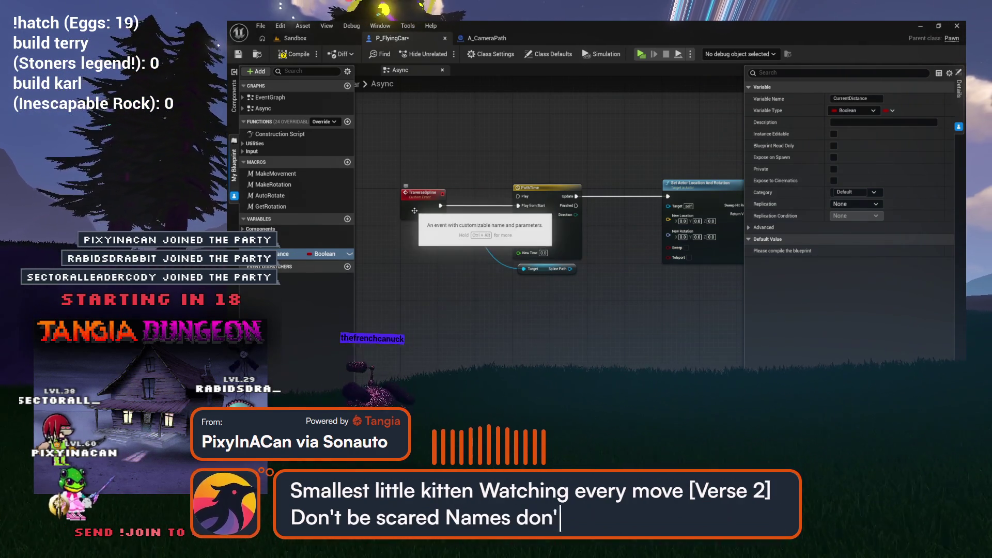
left_click(325, 253)
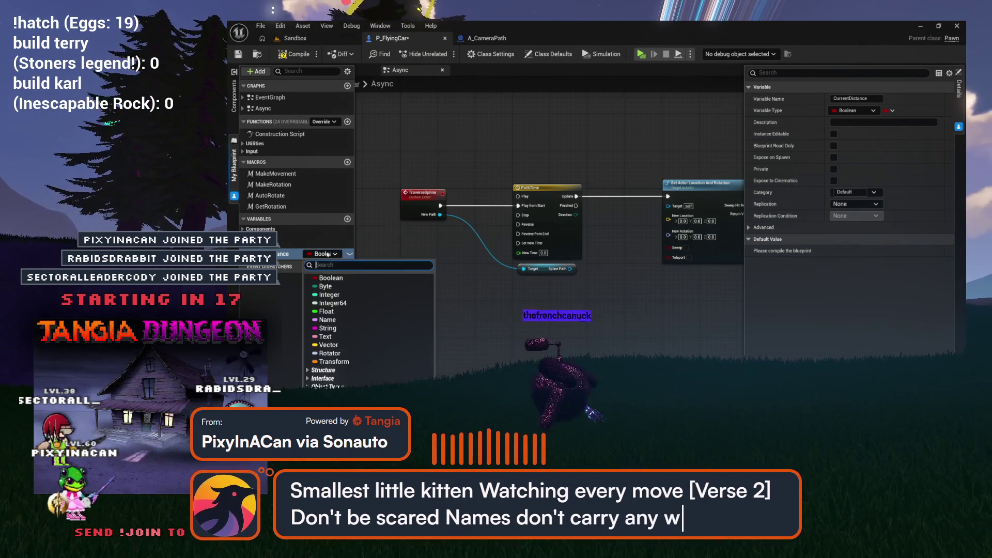
left_click(323, 312)
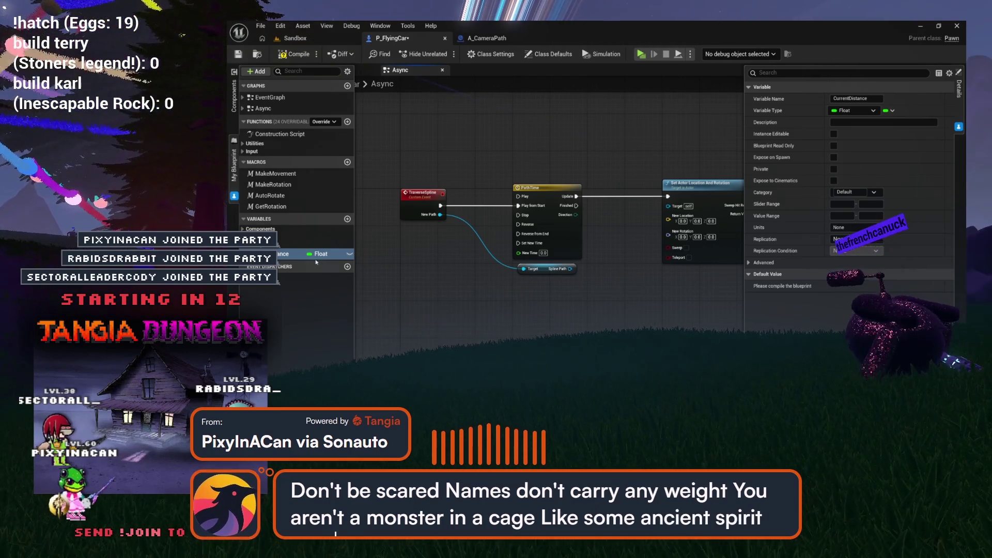
key("F7")
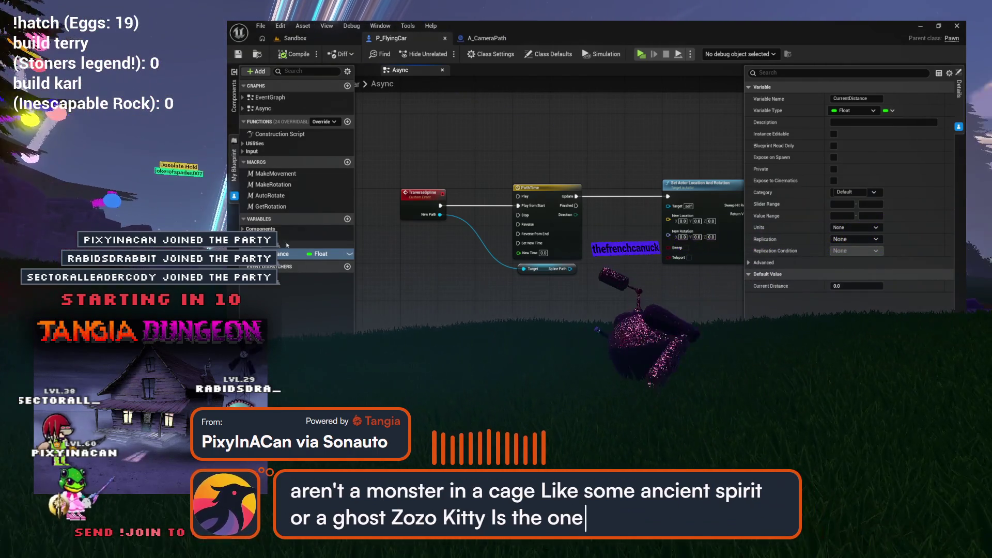
Insert a SET Current Distance node between TraverseSpline and PathTime, and add a Current Distance getter
left_click_drag(288, 253, 429, 304)
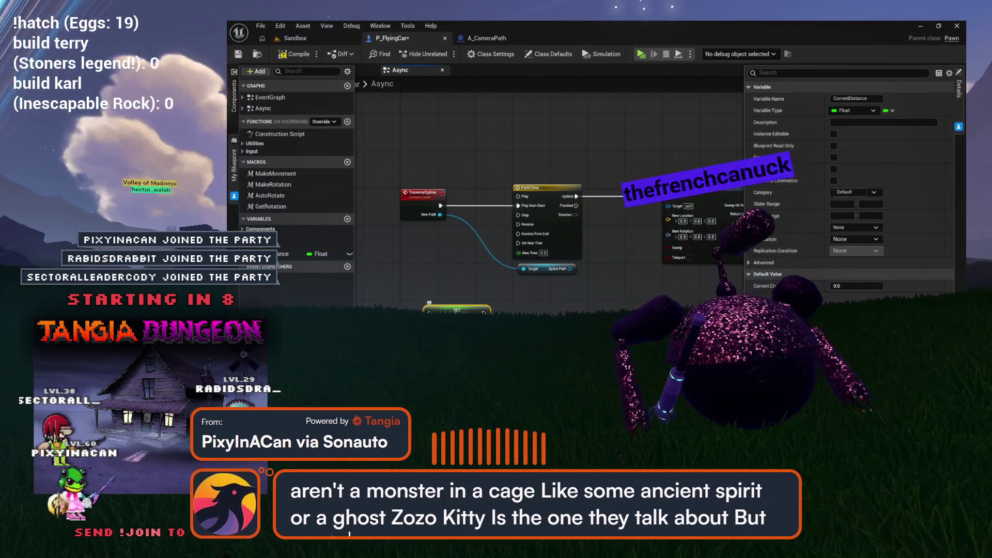
left_click_drag(660, 178, 506, 309)
left_click_drag(506, 215, 543, 215)
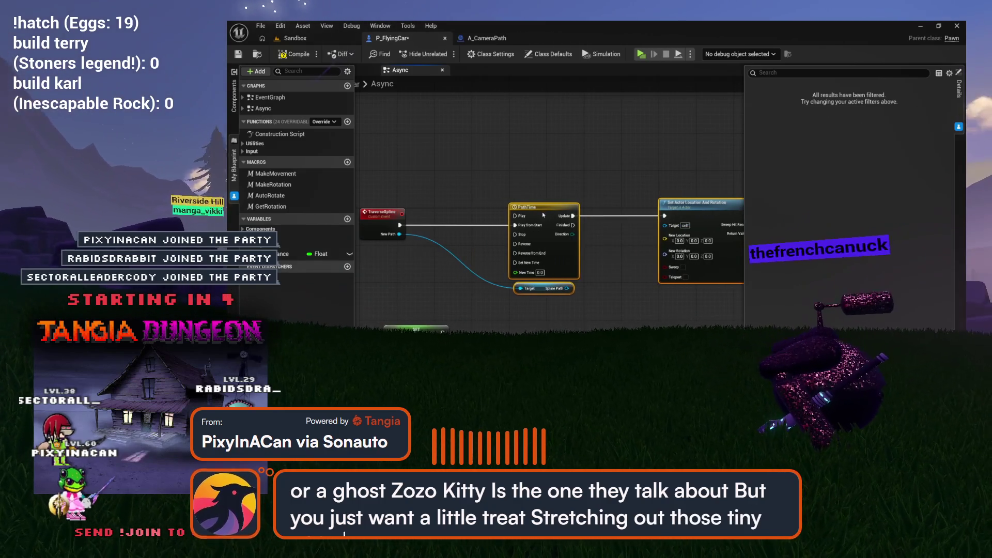
mouse_move(419, 329)
left_mouse_down()
mouse_move(425, 250)
mouse_move(473, 222)
left_mouse_up()
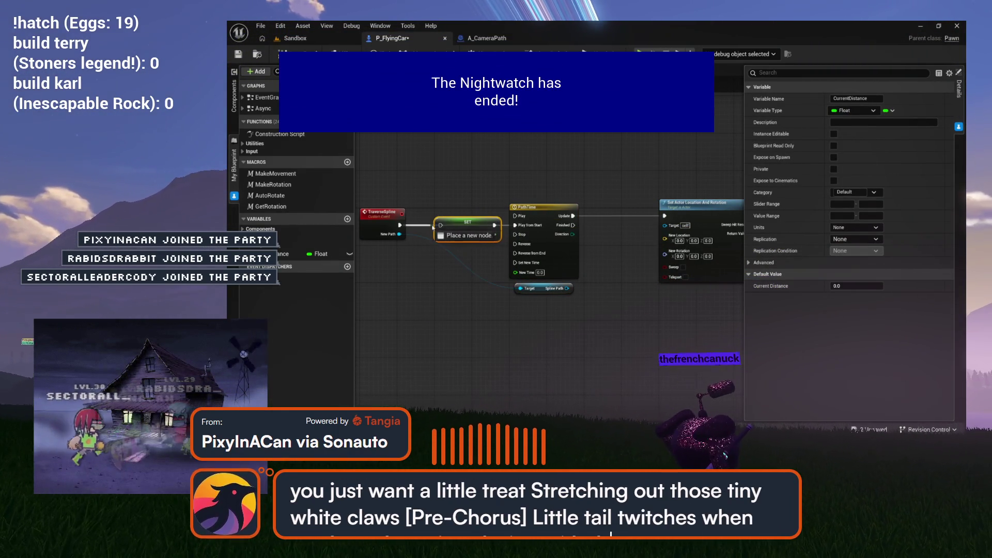
mouse_move(517, 197)
left_mouse_down()
mouse_move(374, 195)
mouse_move(457, 195)
left_mouse_up()
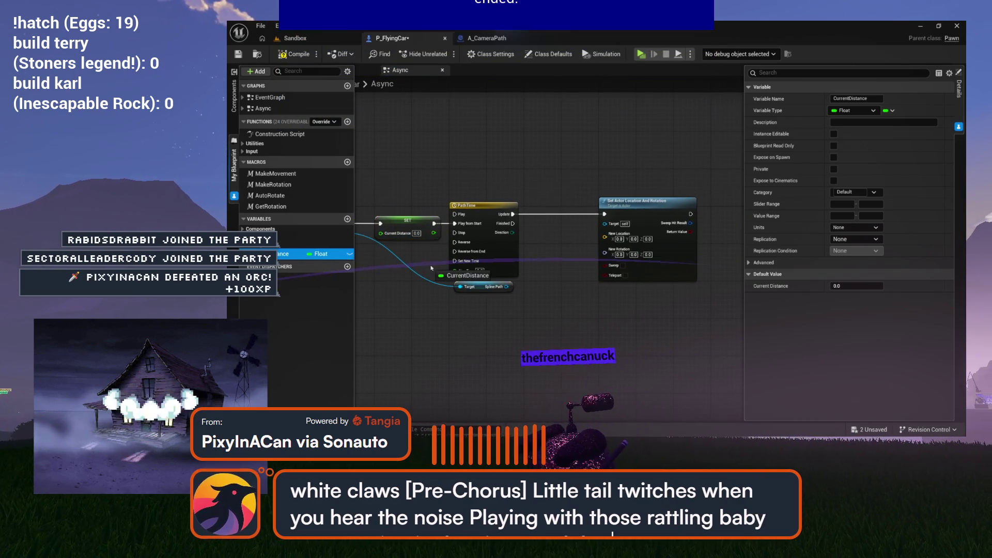
mouse_move(274, 254)
left_mouse_down()
mouse_move(553, 294)
mouse_move(460, 332)
left_mouse_up()
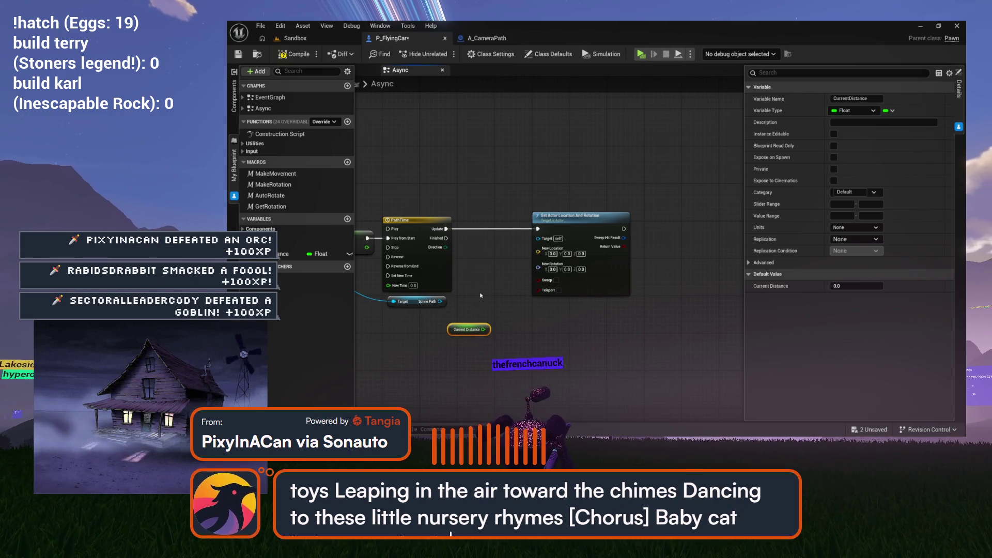
mouse_move(481, 296)
left_mouse_down()
mouse_move(532, 287)
mouse_move(528, 310)
mouse_move(579, 298)
mouse_move(510, 298)
left_mouse_up()
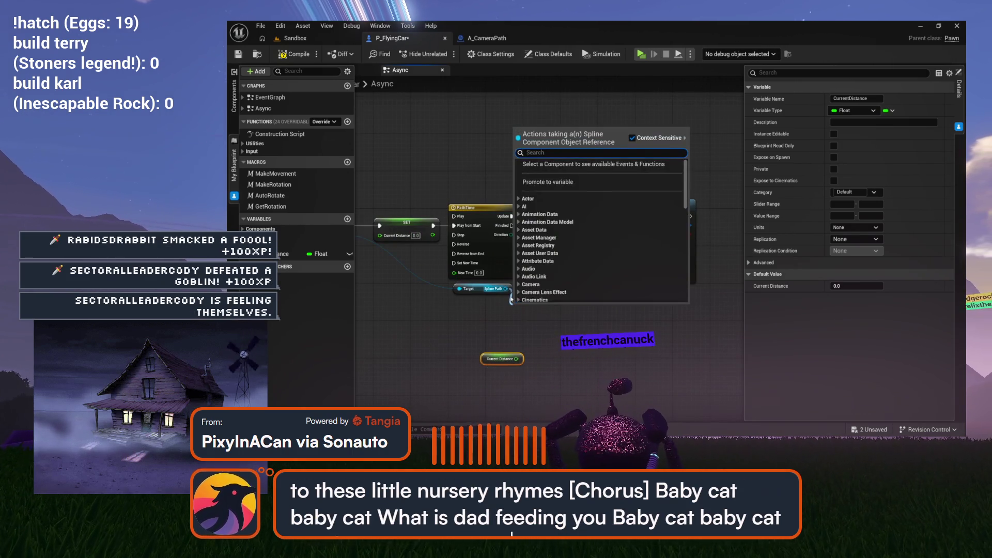
Add a Get Location at Distance Along Spline node fed by Current Distance
type("get world location")
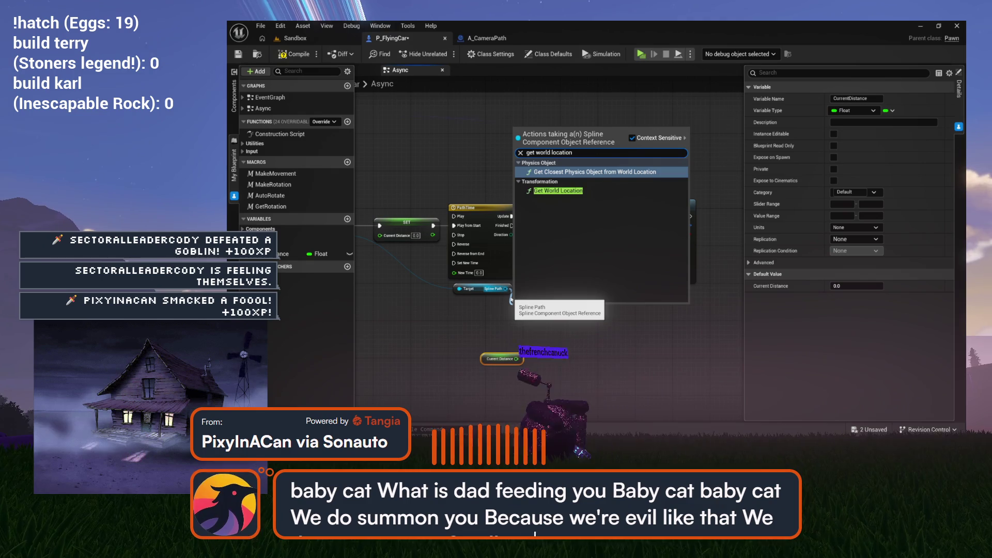
key("BackSpace")
key("BackSpace")
key("BackSpace")
type("l")
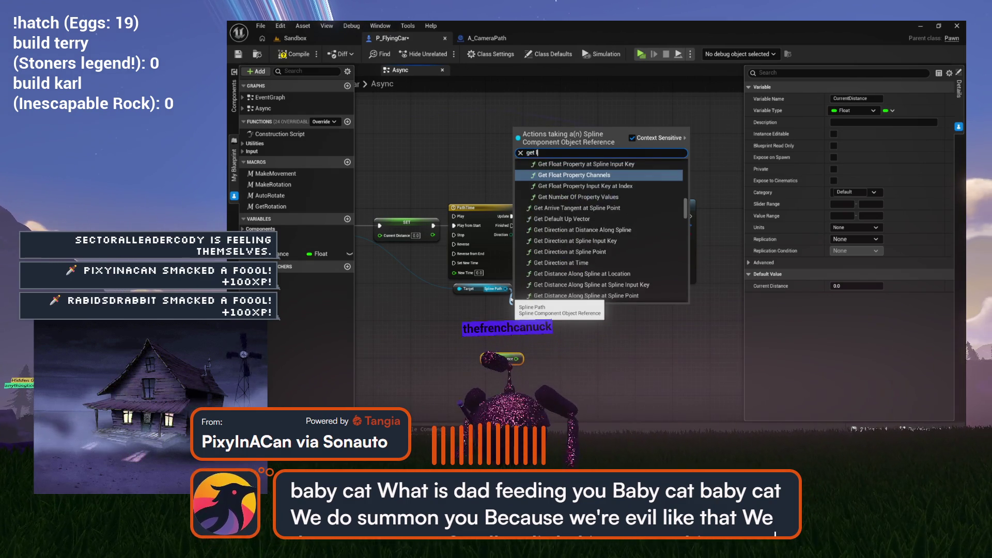
type("ocation at distance")
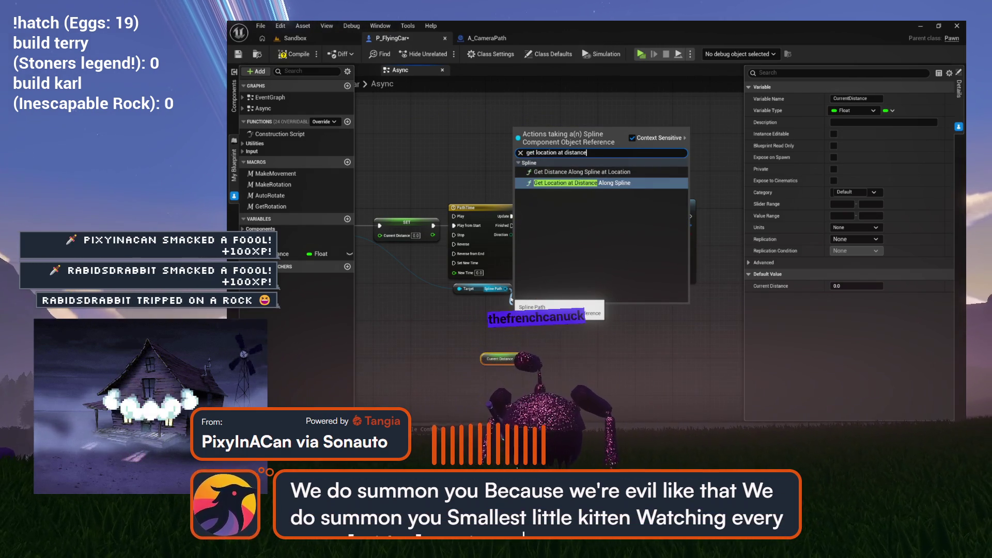
key("Return")
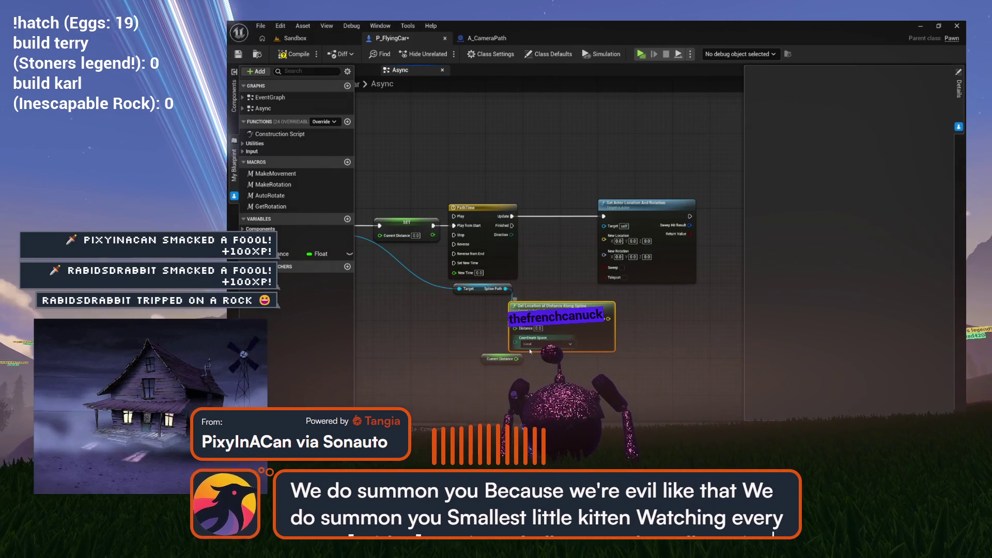
mouse_move(484, 363)
left_mouse_down()
mouse_move(424, 345)
mouse_move(496, 326)
left_mouse_up()
scroll(423, 345, "up", 2)
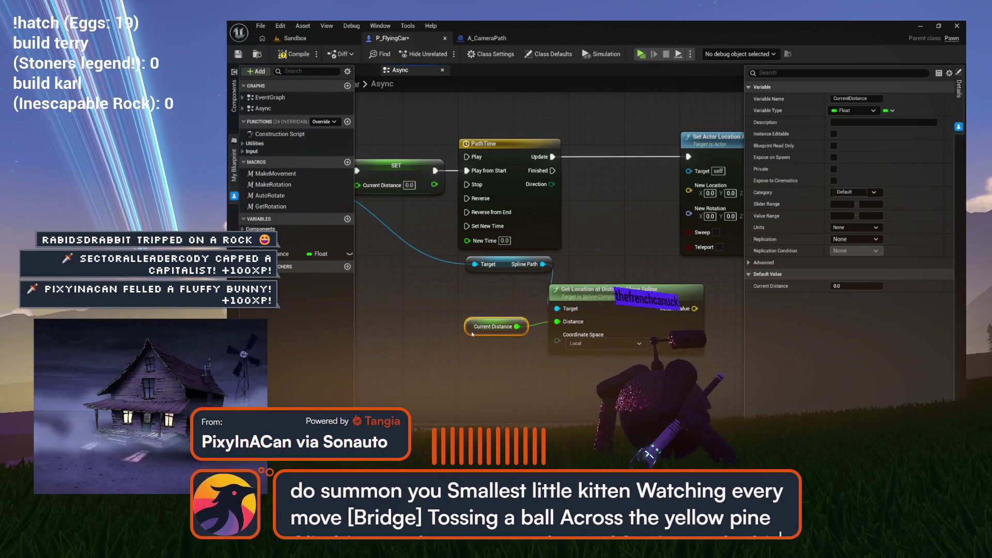
Rearrange the nodes and set Get Location at Distance to World coordinate space
left_click_drag(494, 271, 302, 295)
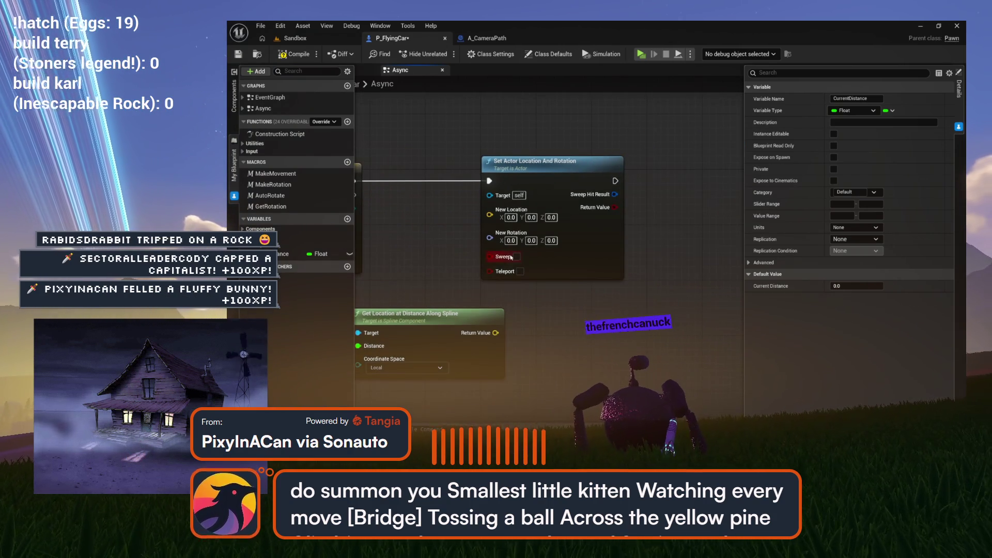
left_click_drag(561, 170, 725, 170)
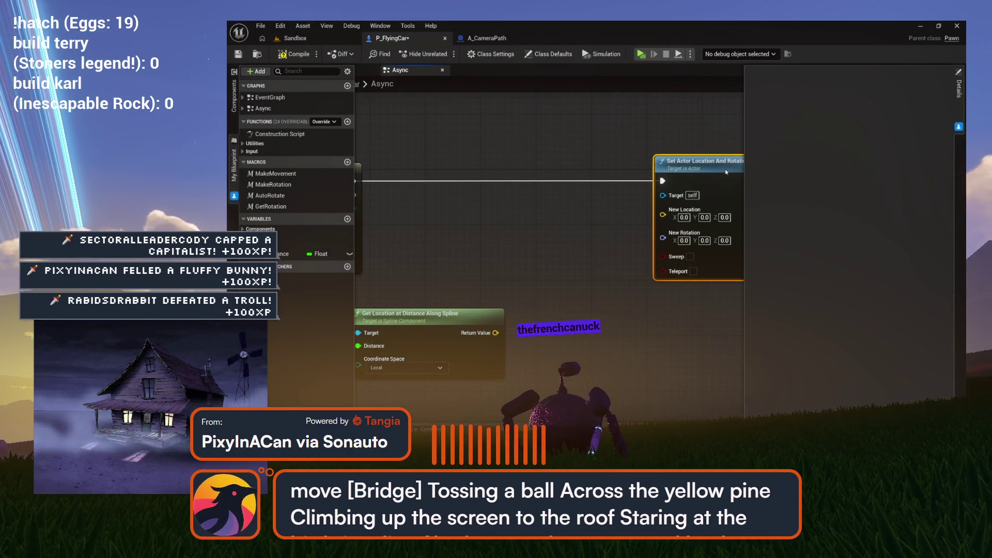
left_click_drag(513, 256, 632, 237)
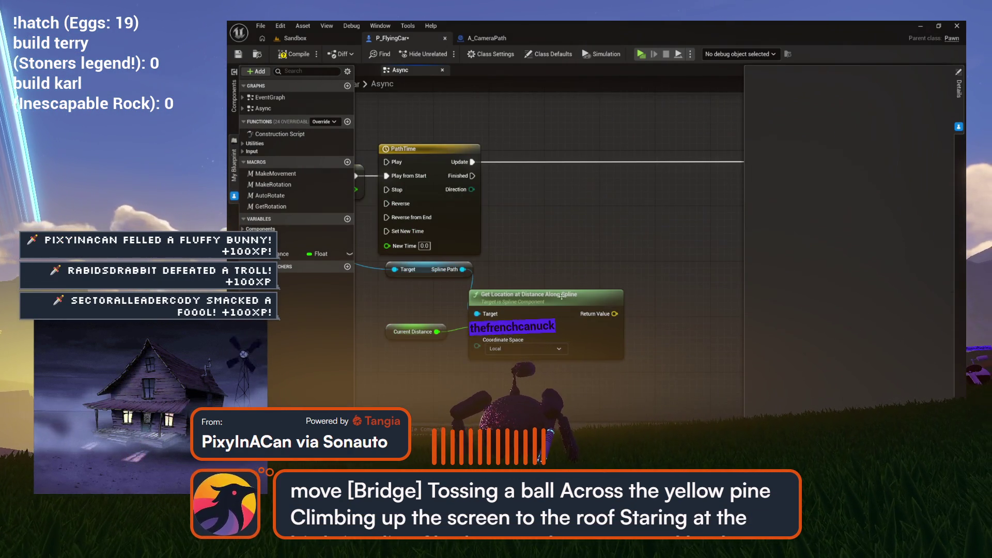
left_click_drag(563, 294, 610, 252)
left_click_drag(403, 329, 438, 309)
left_click(549, 328)
mouse_move(662, 273)
left_mouse_down()
mouse_move(517, 294)
mouse_move(517, 305)
mouse_move(538, 304)
left_mouse_up()
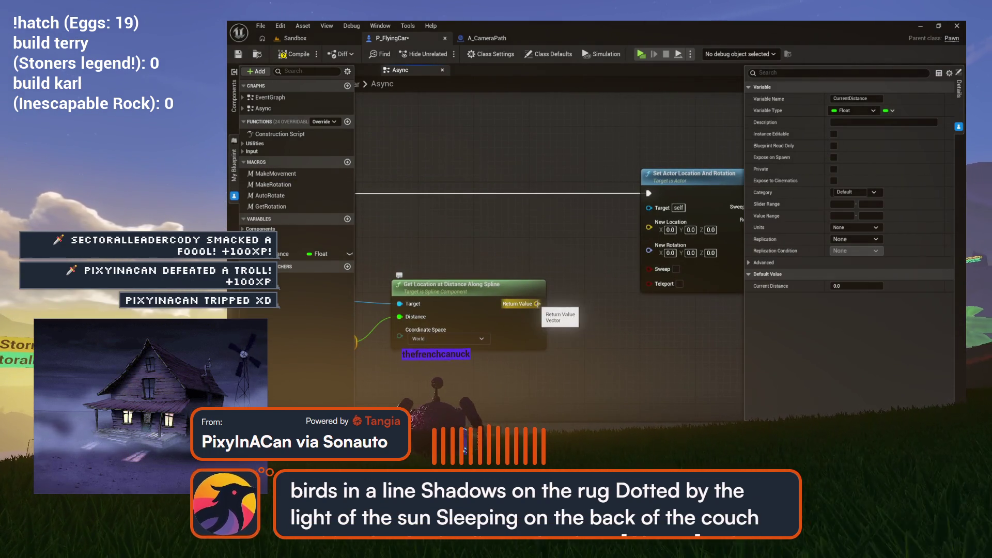
left_click_drag(364, 342, 494, 295)
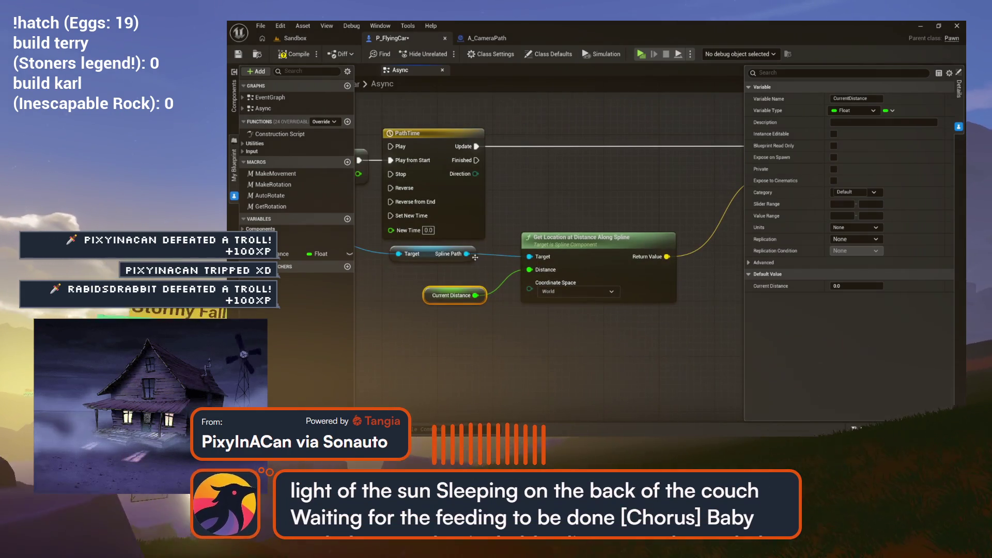
Add Get Rotation at Distance Along Spline in World space and enable Teleport on the actor node
left_click_drag(466, 253, 516, 327)
type("get")
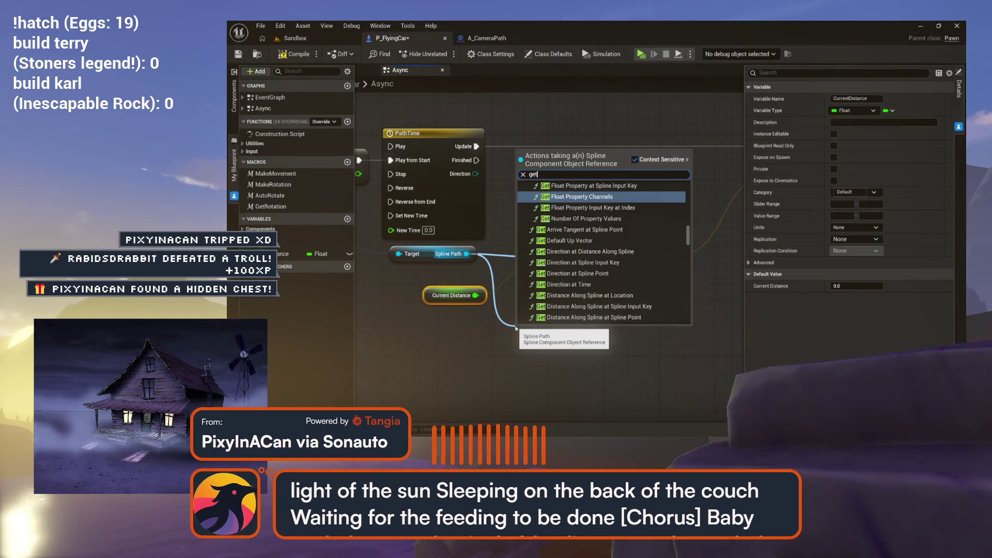
type(" rotation at")
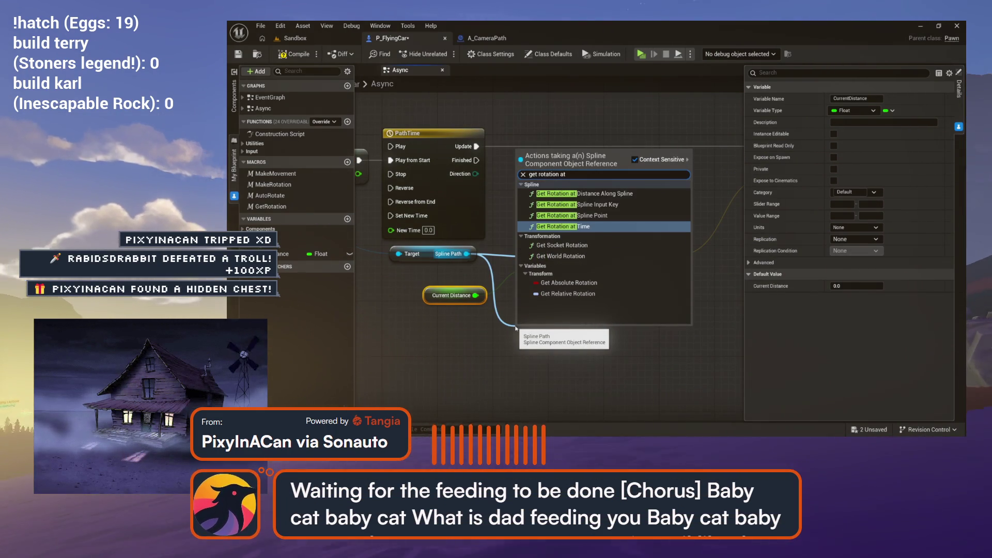
key("Up")
key("Up")
key("Up")
key("Return")
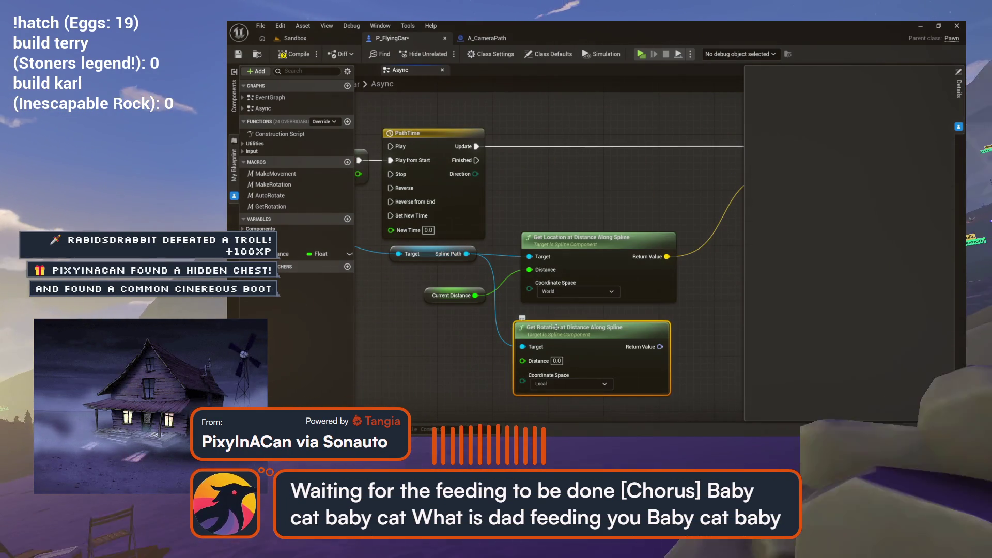
left_click_drag(556, 327, 563, 313)
left_click(573, 369)
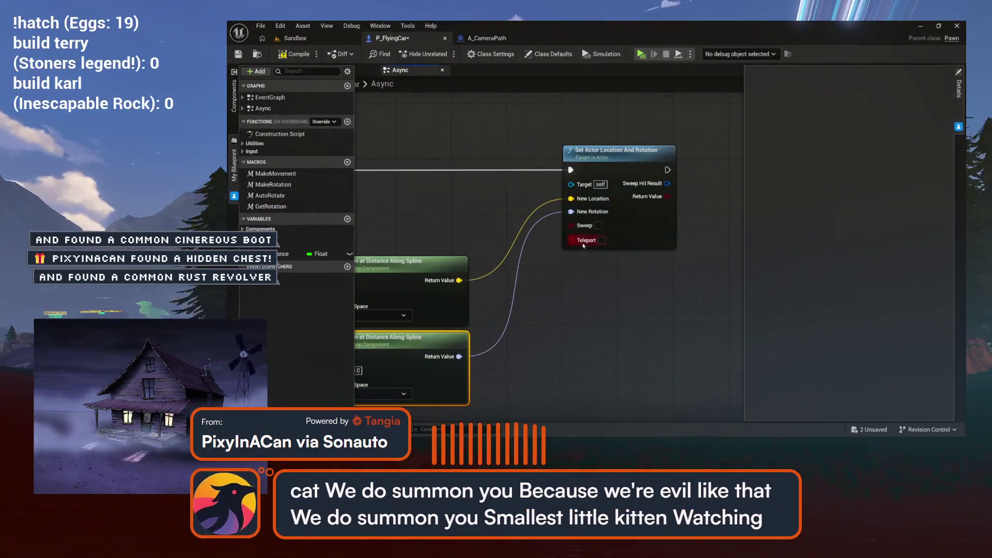
left_click(602, 240)
Pan across the graph to review the PathTime, SET and Set Actor Location And Rotation wiring
left_click_drag(451, 255, 585, 265)
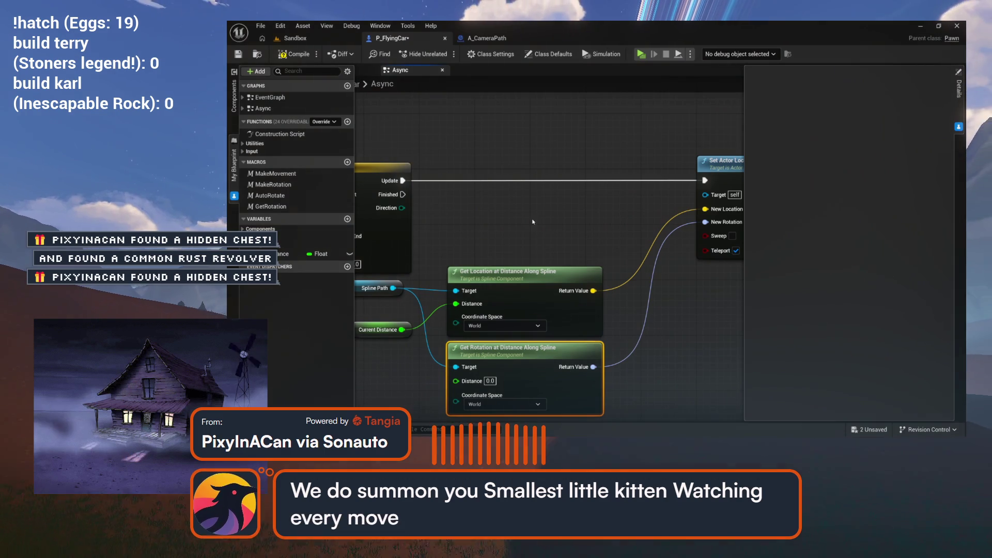
left_click_drag(488, 218, 620, 217)
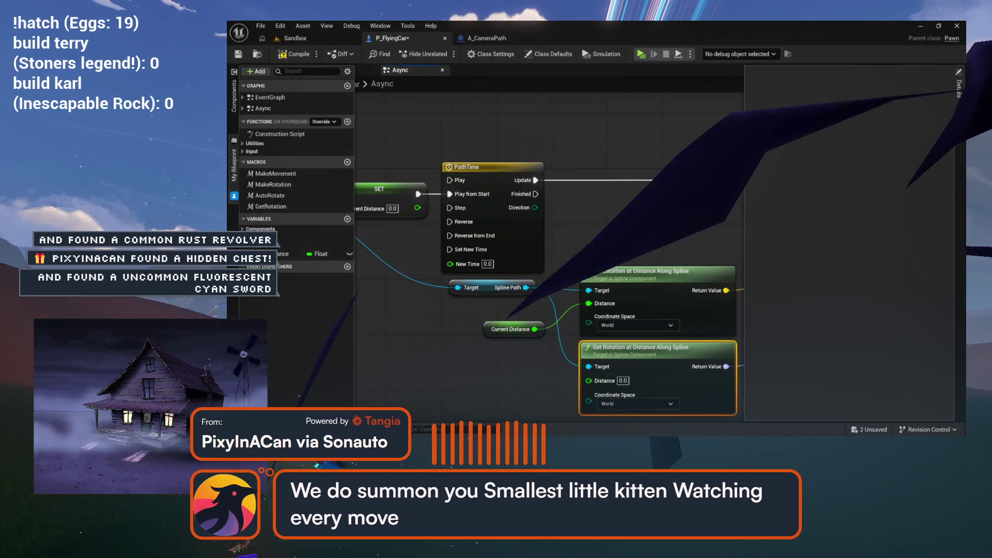
scroll(550, 225, "down", 3)
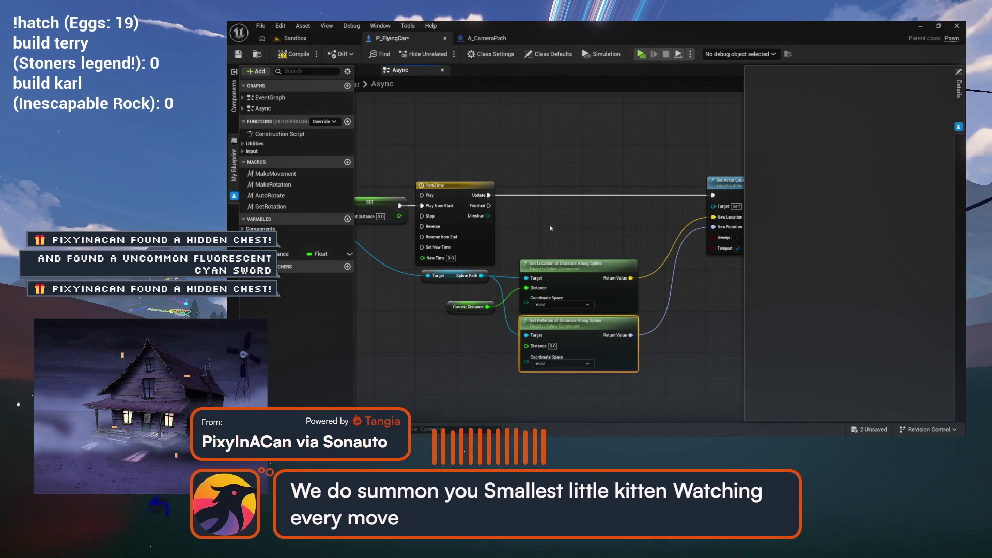
left_click_drag(550, 226, 529, 230)
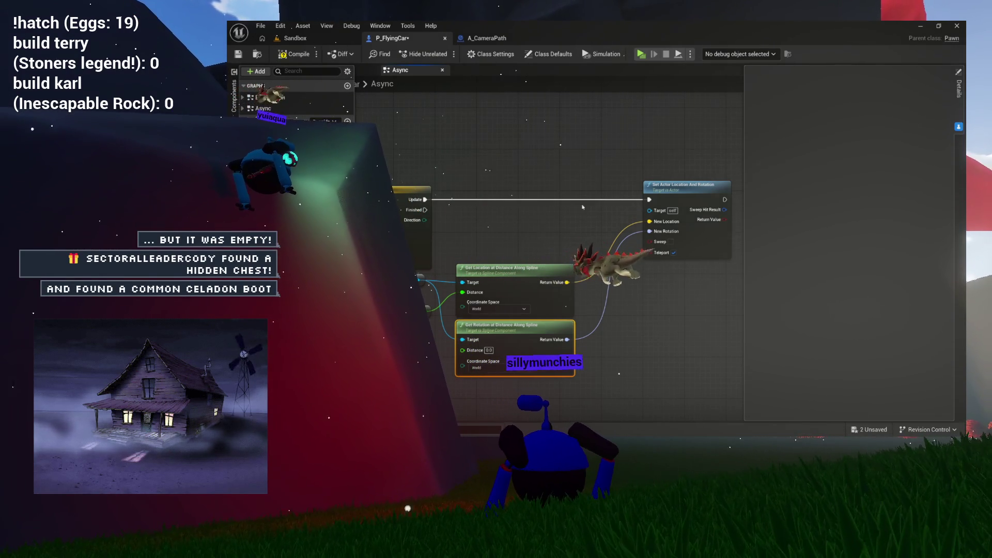
mouse_move(527, 215)
left_mouse_down()
mouse_move(461, 221)
mouse_move(484, 228)
mouse_move(561, 204)
mouse_move(530, 215)
left_mouse_up()
Move the two spline query nodes upward and inspect the CurrentDistance variable settings
left_click_drag(495, 272, 501, 245)
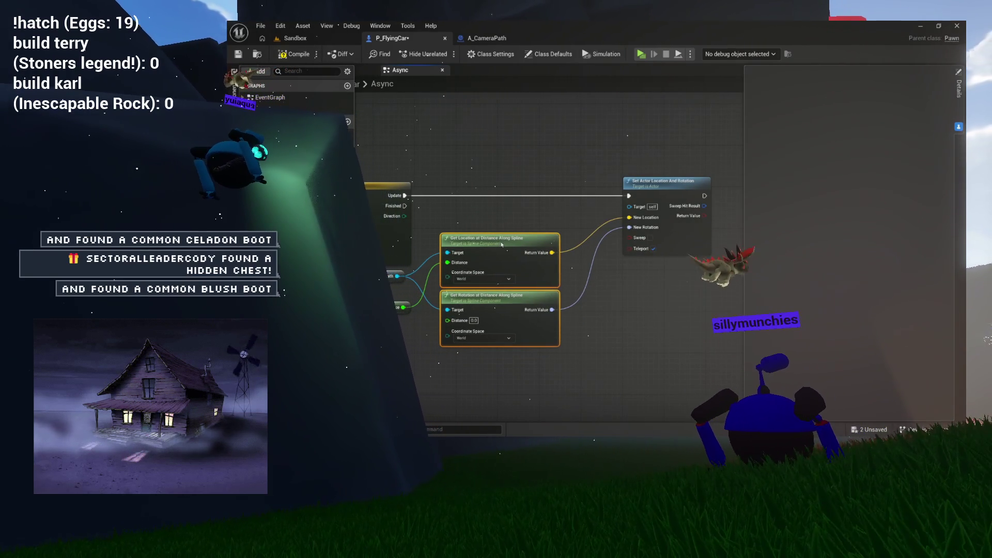
left_click(568, 274)
mouse_move(557, 276)
left_mouse_down()
mouse_move(617, 276)
mouse_move(534, 285)
mouse_move(600, 282)
left_mouse_up()
mouse_move(675, 302)
left_mouse_down()
mouse_move(625, 299)
mouse_move(673, 297)
left_mouse_up()
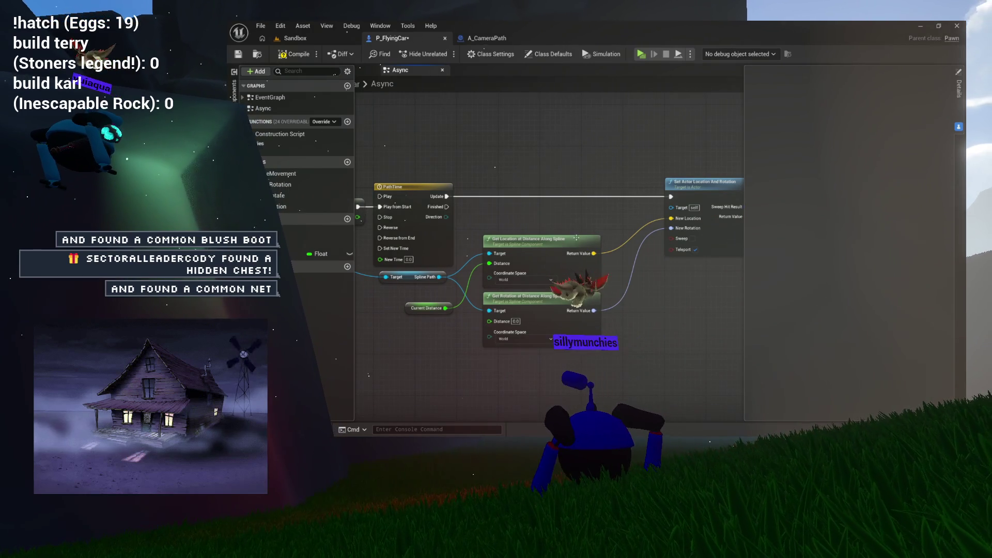
left_click_drag(615, 260, 459, 264)
left_click(289, 253)
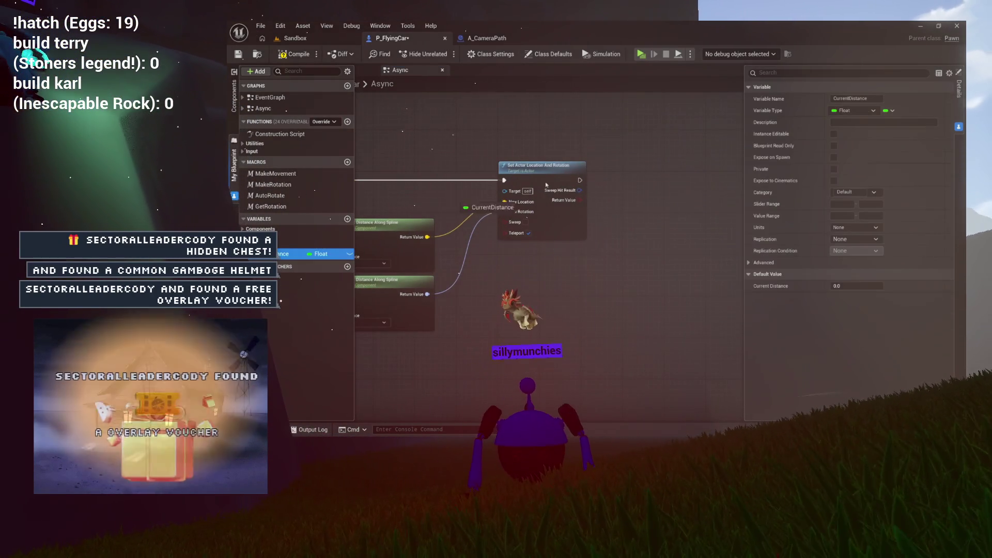
mouse_move(362, 198)
left_mouse_down()
mouse_move(662, 187)
mouse_move(605, 188)
left_mouse_up()
Rearrange the spline query nodes and Current Distance getter so it feeds both Distance inputs
left_click_drag(706, 162, 705, 161)
scroll(693, 170, "up", 2)
mouse_move(599, 212)
left_mouse_down()
mouse_move(544, 181)
mouse_move(516, 179)
left_mouse_up()
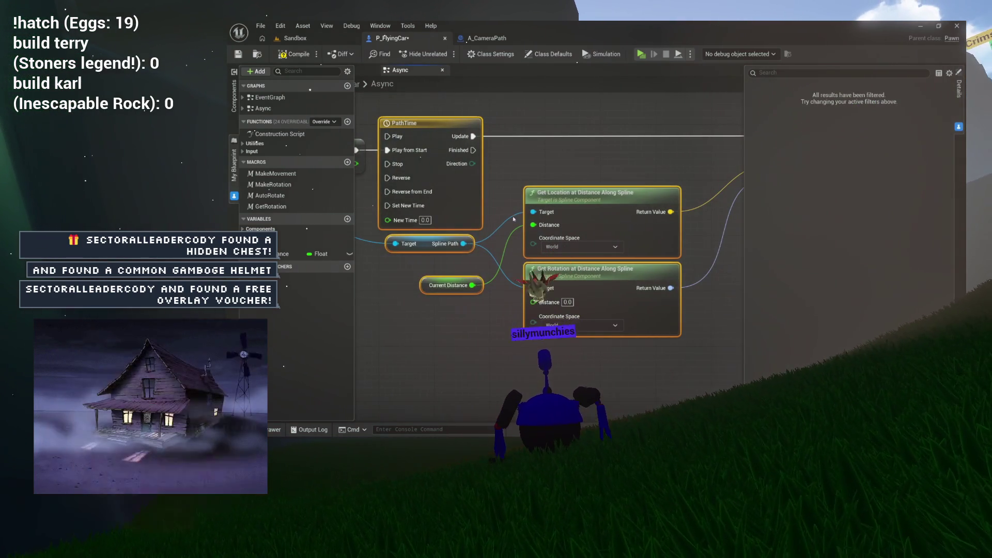
left_click_drag(623, 285, 624, 285)
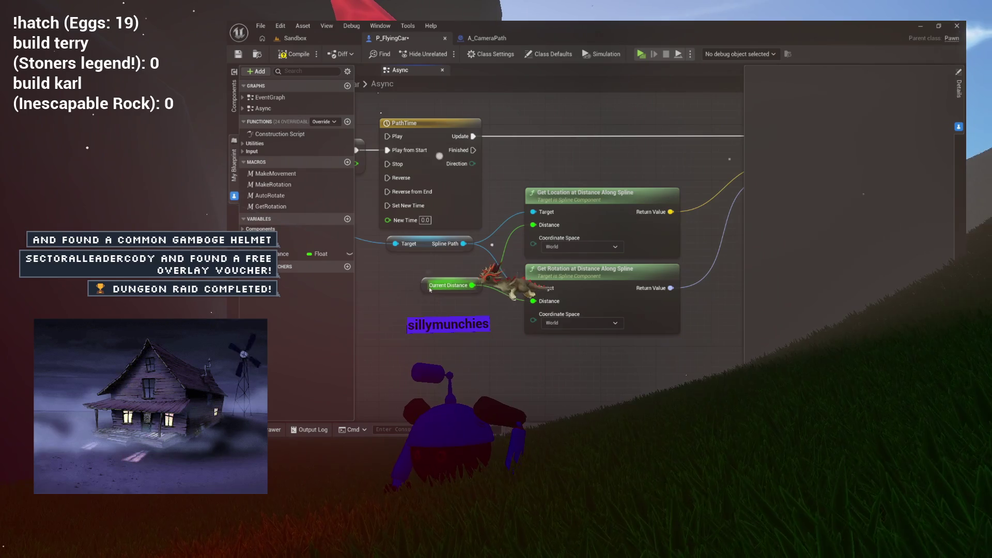
left_click_drag(430, 290, 425, 274)
left_click_drag(485, 309, 447, 305)
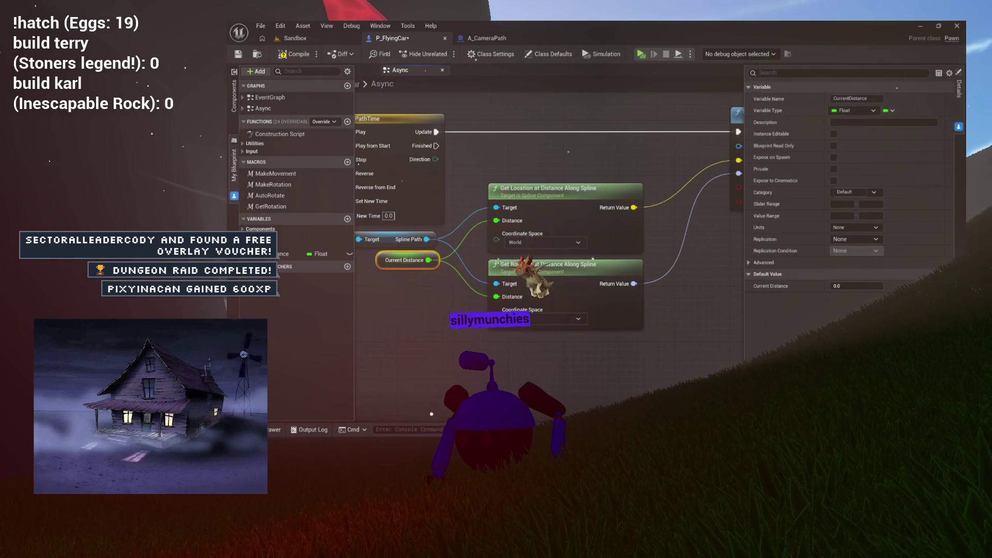
left_click_drag(488, 240, 537, 242)
mouse_move(527, 181)
left_mouse_down()
mouse_move(619, 330)
mouse_move(360, 333)
left_mouse_up()
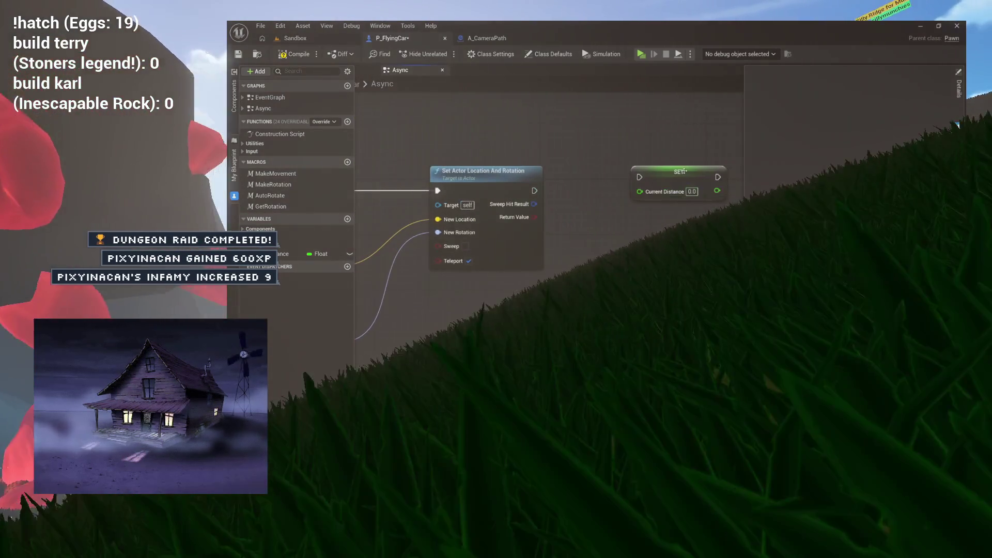
Place the Current Distance setter beside the actor node and feed it from a float Add node
left_click_drag(696, 179, 644, 182)
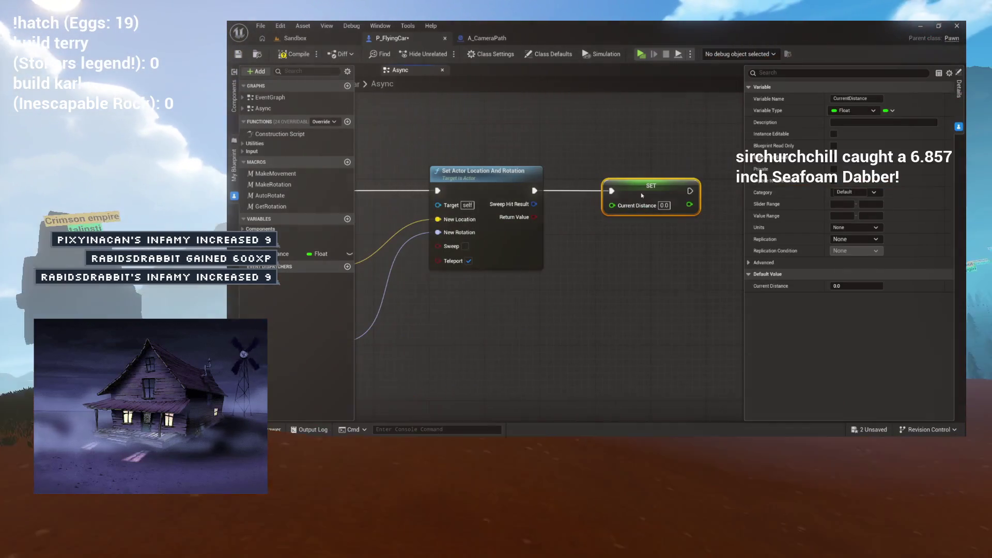
left_click_drag(650, 199, 542, 296)
type("awdd")
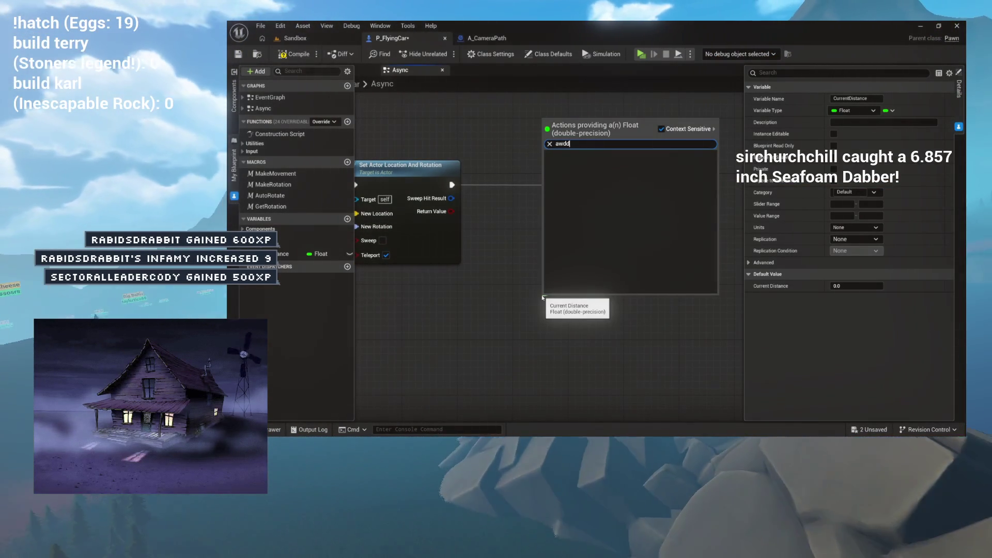
key("BackSpace")
key("BackSpace")
key("BackSpace")
type("dd")
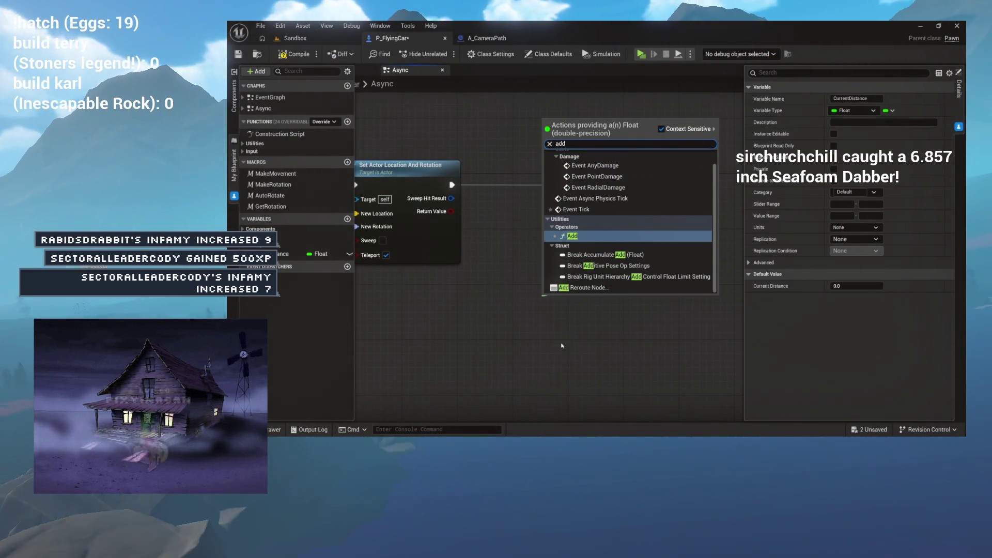
key("Return")
Plug a Current Distance getter and Get World Delta Seconds into the Add node
mouse_move(578, 283)
left_mouse_down()
mouse_move(614, 248)
mouse_move(678, 239)
mouse_move(659, 231)
left_mouse_up()
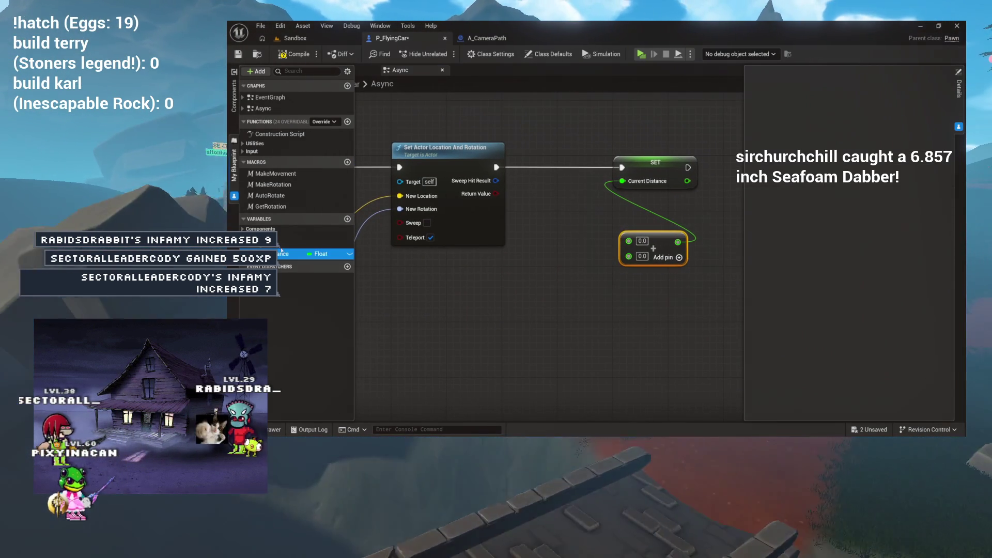
mouse_move(289, 253)
left_mouse_down()
mouse_move(553, 212)
mouse_move(628, 240)
mouse_move(557, 113)
left_mouse_up()
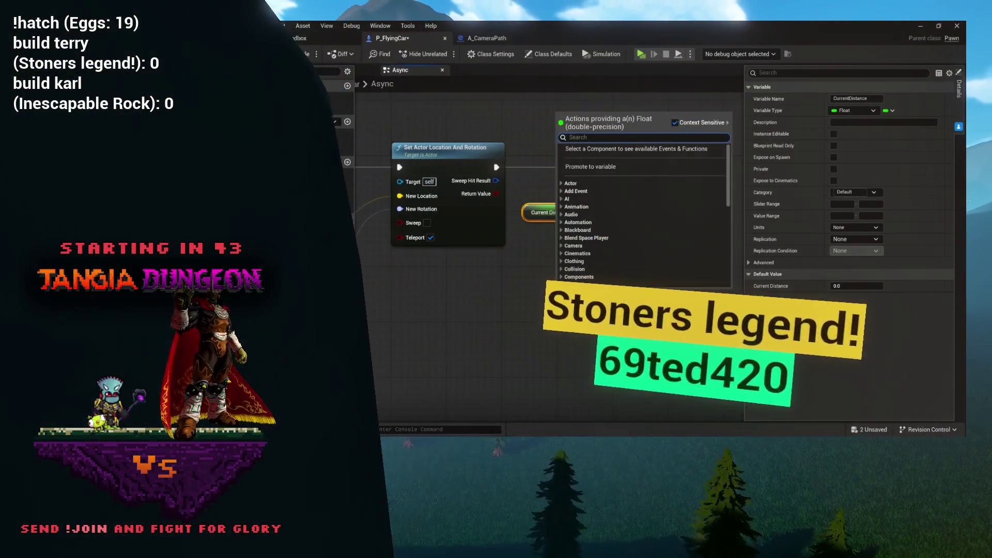
type("deltas")
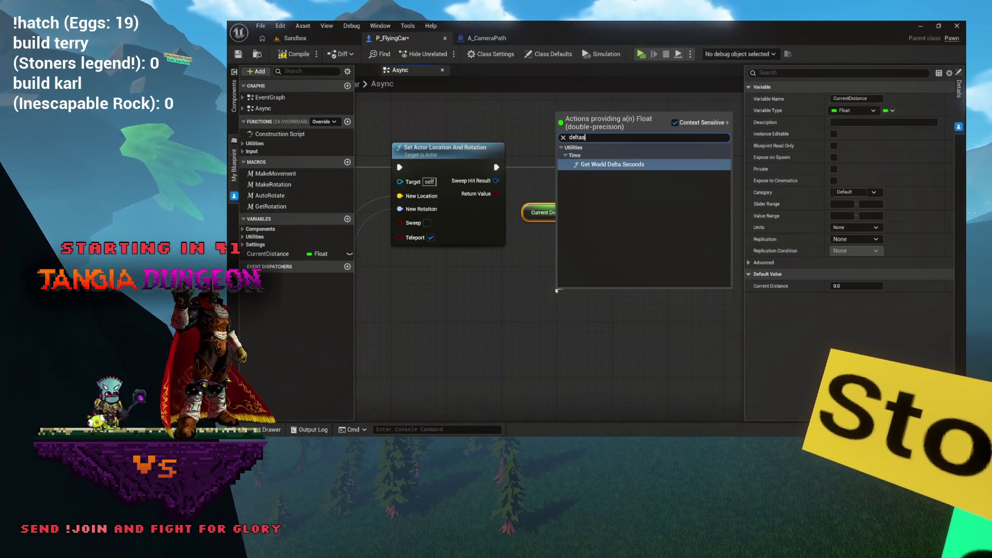
type("ec")
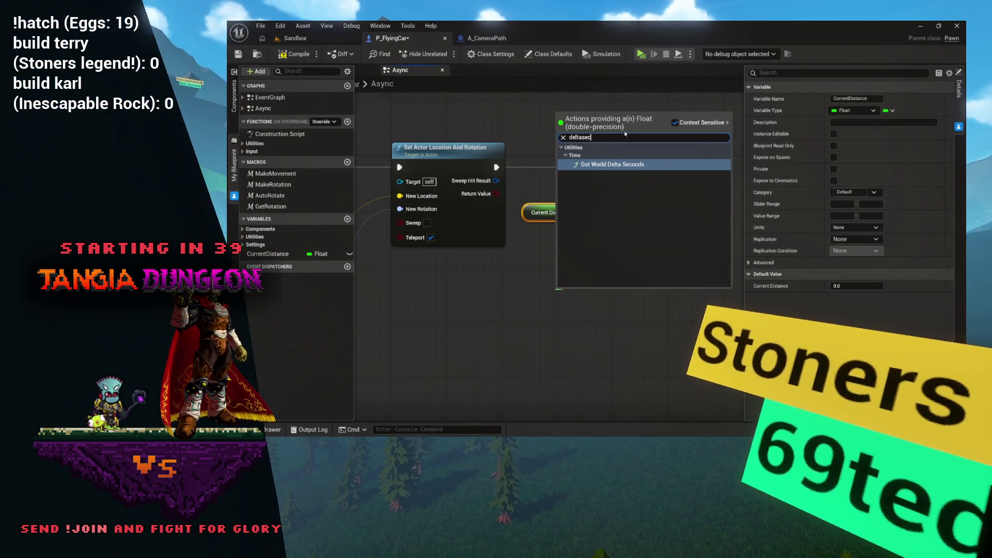
key("Return")
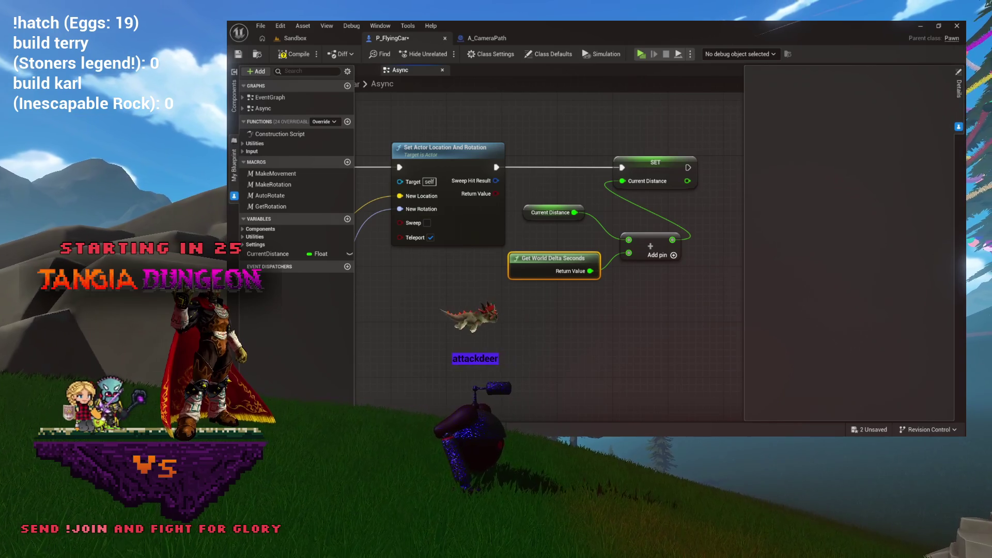
left_click_drag(607, 222, 581, 225)
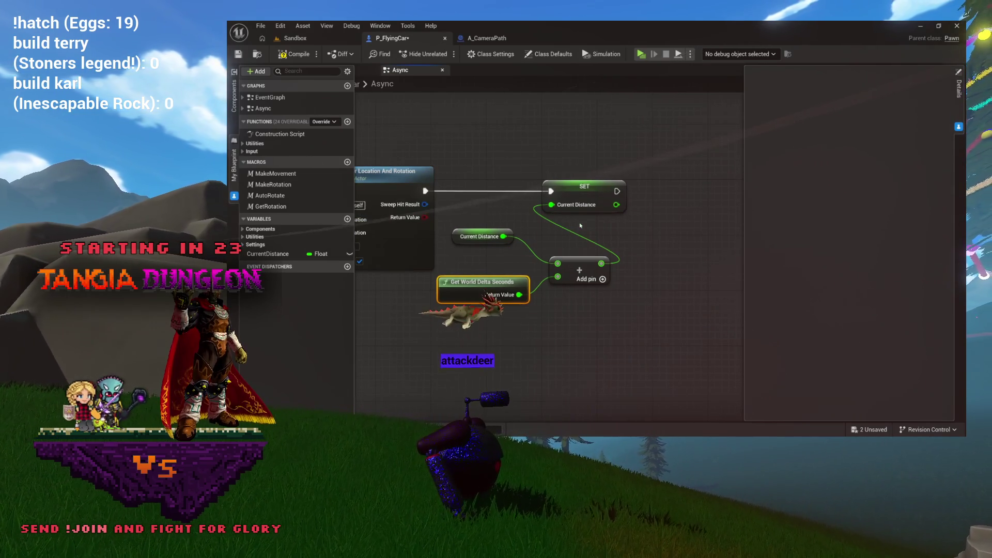
mouse_move(461, 116)
left_mouse_down()
mouse_move(653, 126)
mouse_move(484, 125)
left_mouse_up()
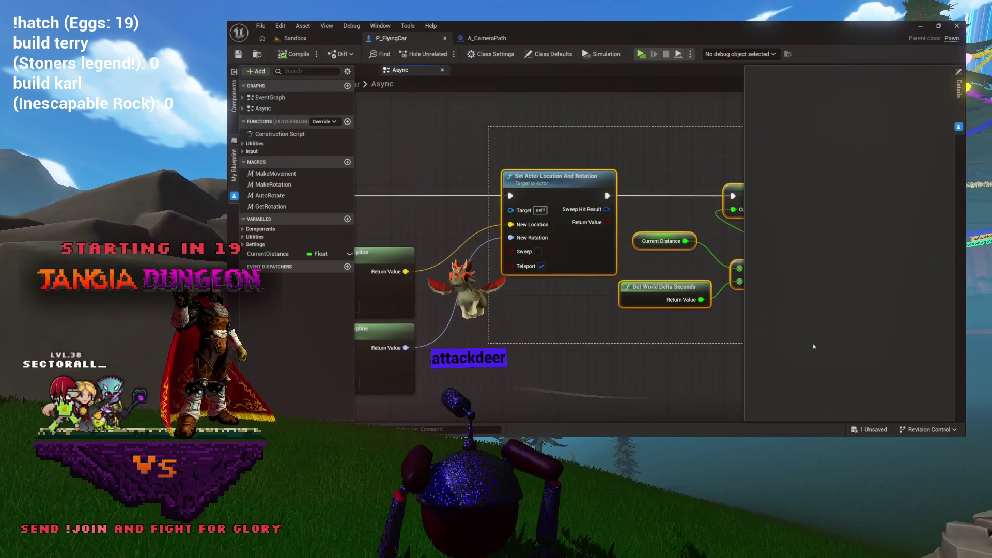
mouse_move(694, 310)
left_mouse_down()
mouse_move(676, 317)
mouse_move(610, 289)
mouse_move(648, 276)
mouse_move(573, 243)
mouse_move(491, 234)
mouse_move(630, 229)
mouse_move(594, 219)
left_mouse_up()
scroll(646, 276, "down", 3)
scroll(599, 289, "up", 3)
mouse_move(526, 174)
left_mouse_down()
mouse_move(588, 173)
mouse_move(504, 166)
left_mouse_up()
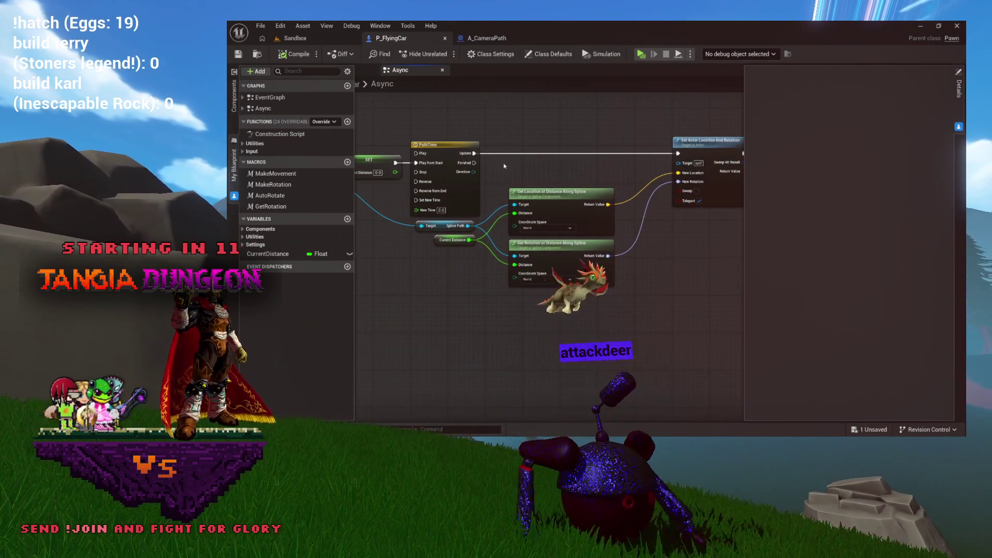
Check the PathTime timeline's 10.00 length in its editor, then return to the Async graph and reopen it
double_click(466, 163)
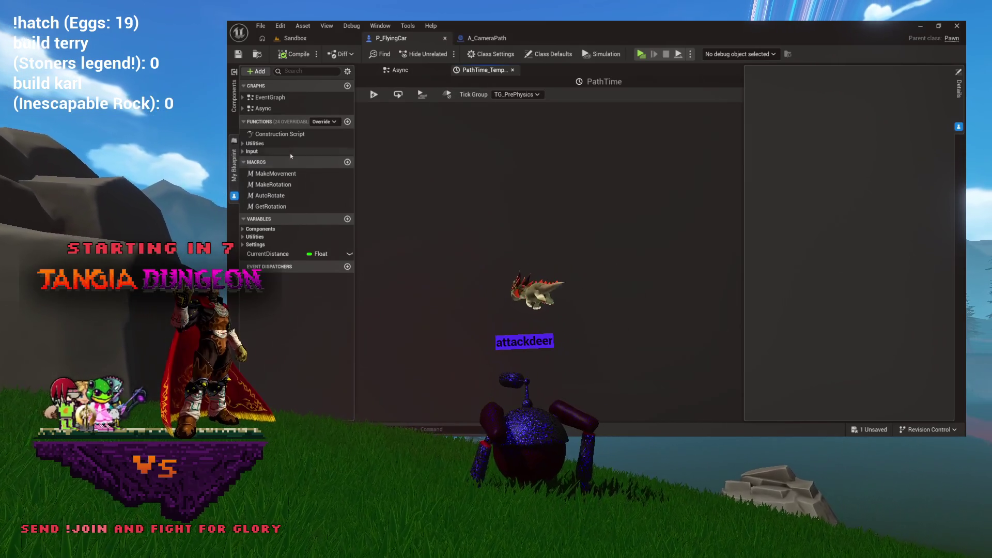
left_click(235, 197)
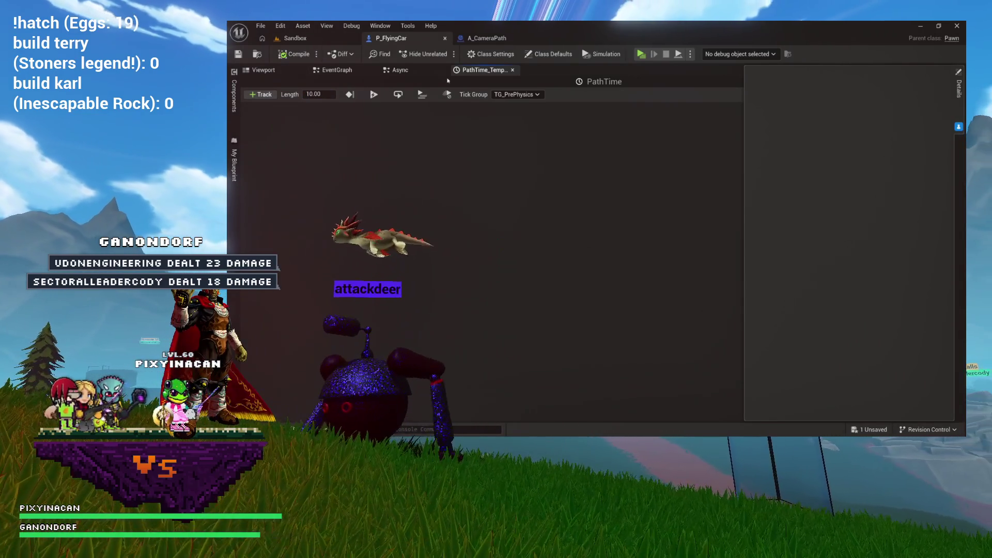
left_click(419, 72)
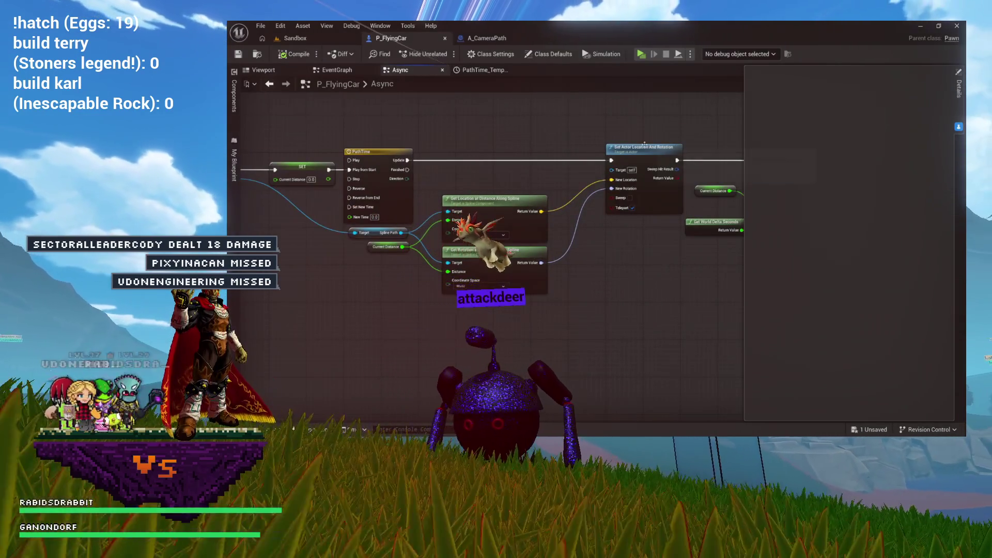
scroll(644, 145, "up", 2)
left_click_drag(621, 294, 469, 303)
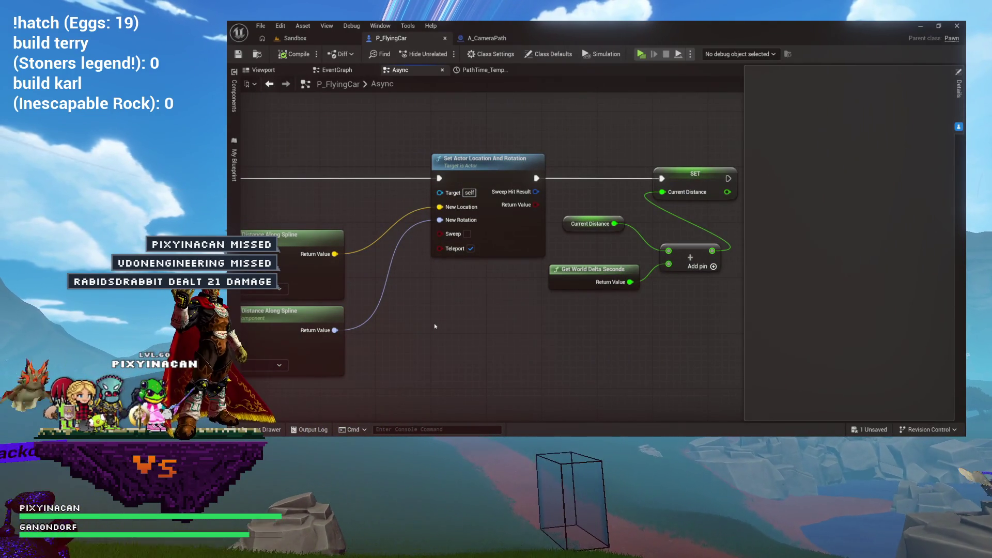
scroll(442, 333, "down", 2)
left_click_drag(442, 333, 615, 292)
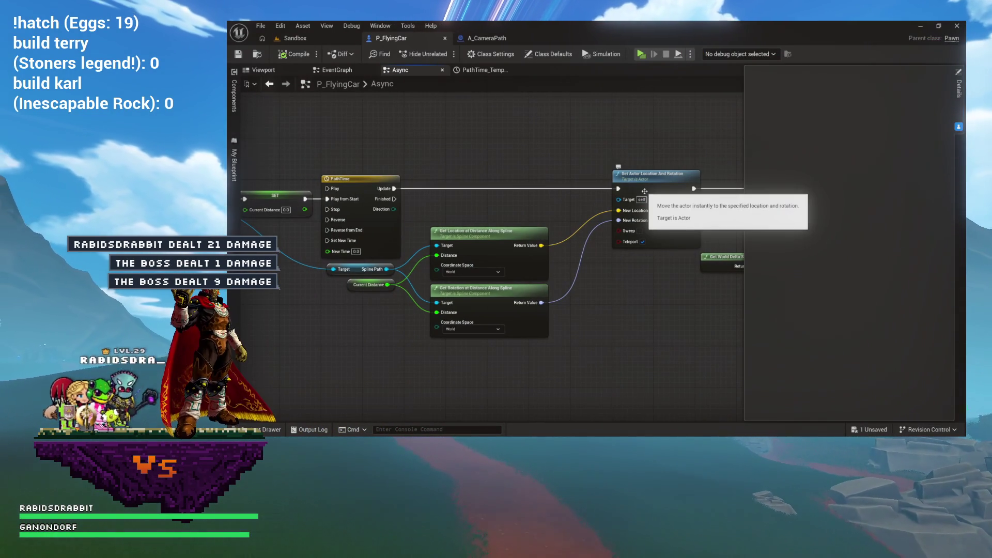
mouse_move(437, 134)
left_mouse_down()
mouse_move(498, 159)
mouse_move(427, 171)
left_mouse_up()
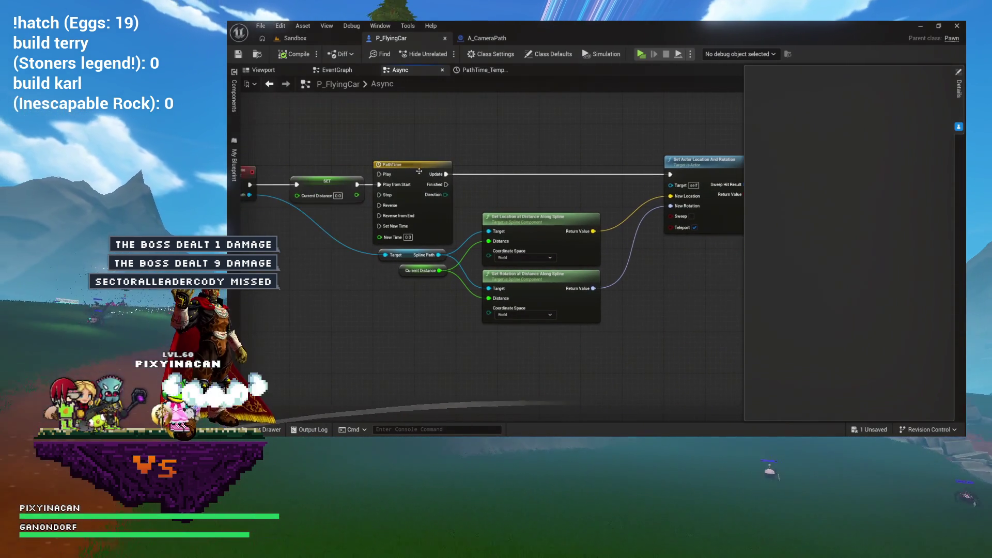
double_click(418, 163)
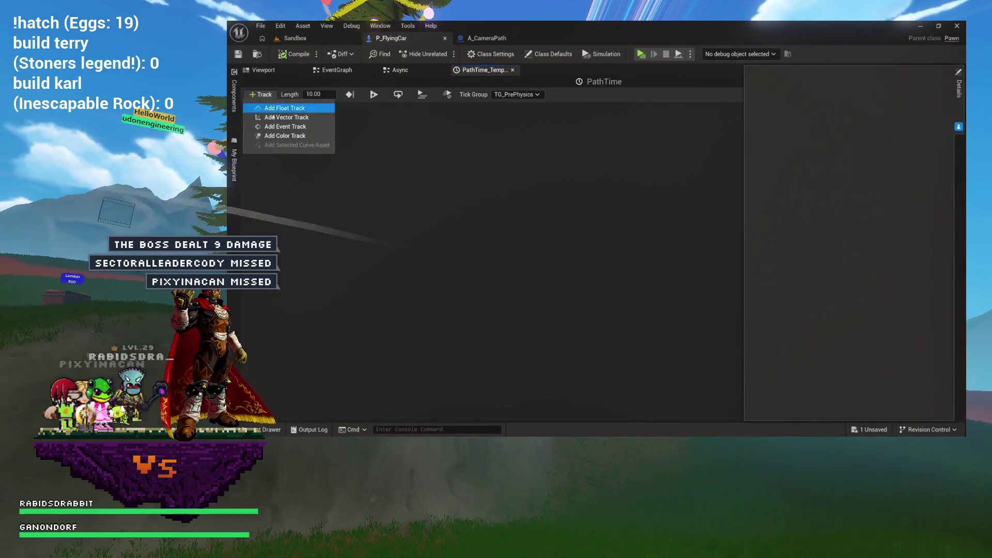
Add a float track named Percent with a key at time 0, value 0
left_click(284, 108)
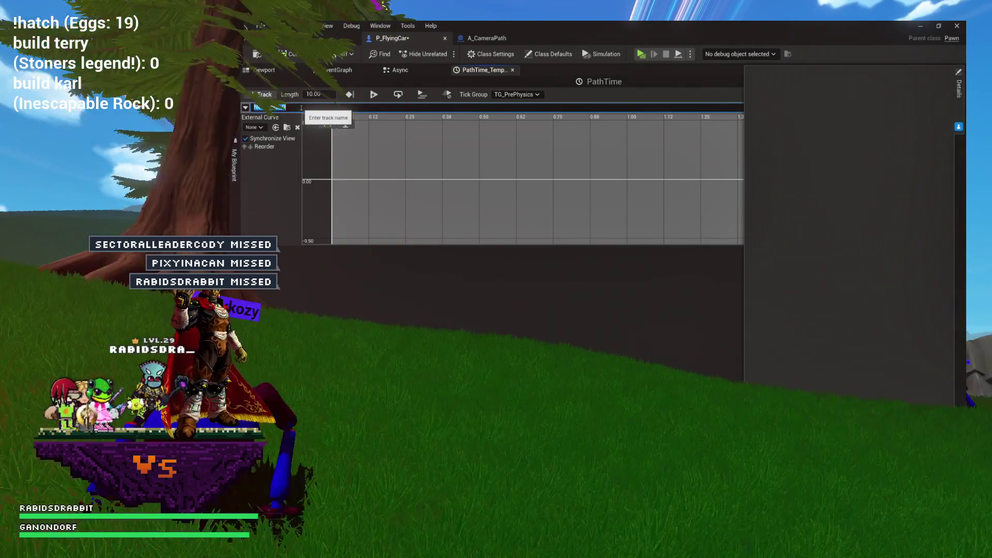
type("Percent")
key("Return")
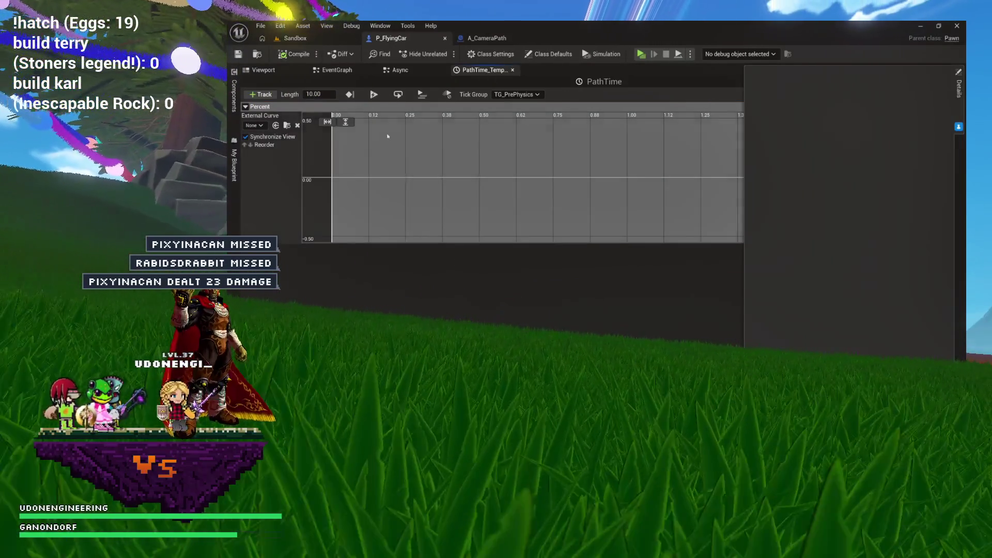
right_click(339, 181)
left_click(355, 195)
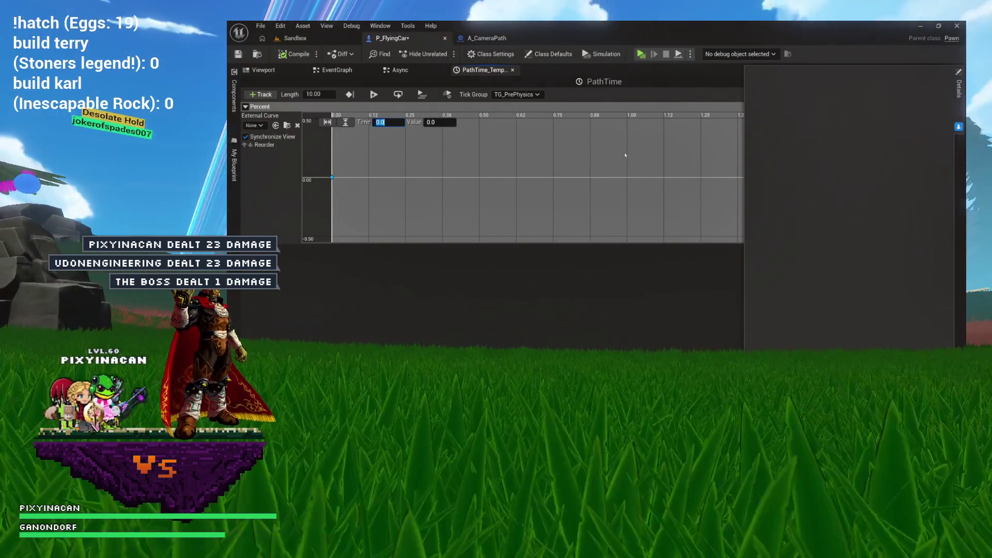
scroll(627, 158, "down", 5)
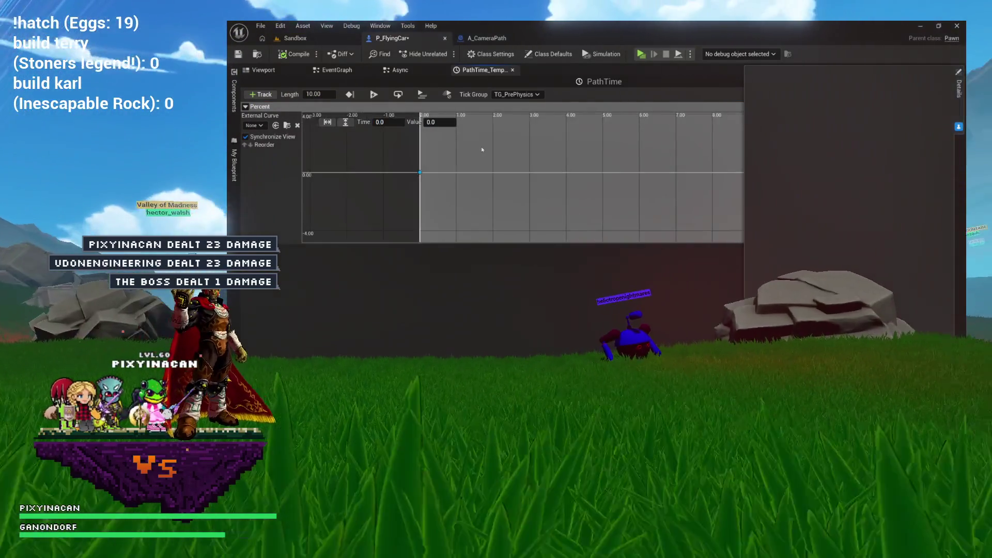
scroll(482, 149, "down", 3)
Add a second Percent key at time 10 with value 1
right_click(585, 178)
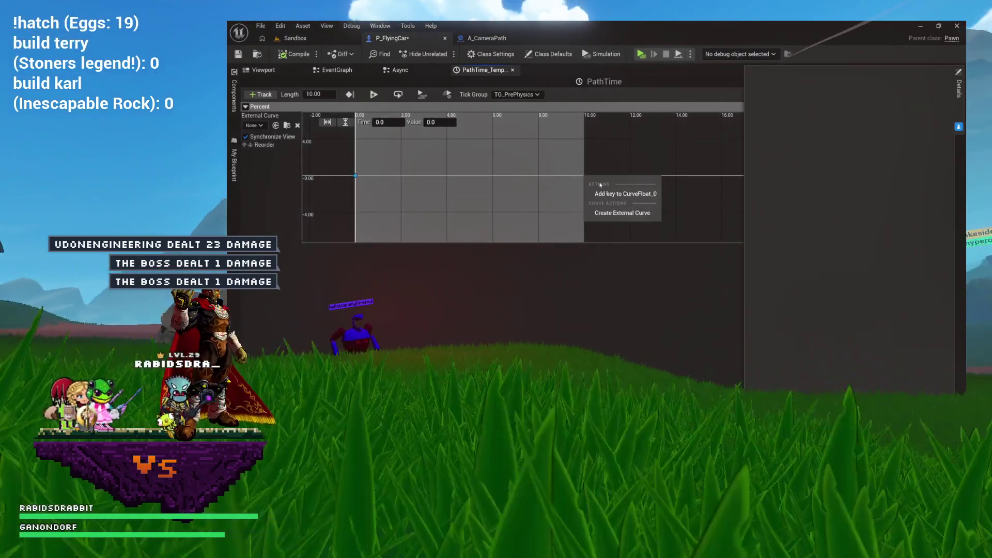
left_click(594, 194)
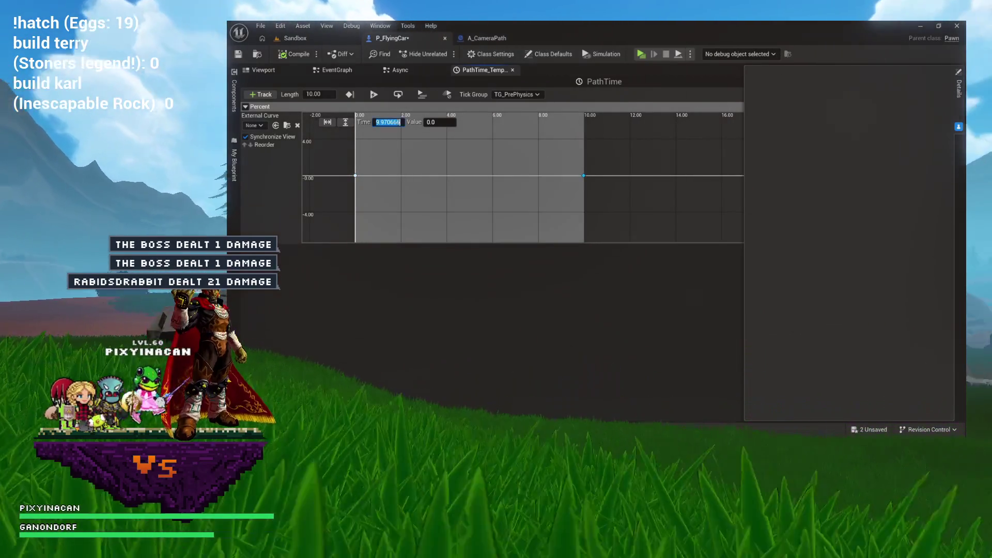
type("0")
key("Tab")
type("1")
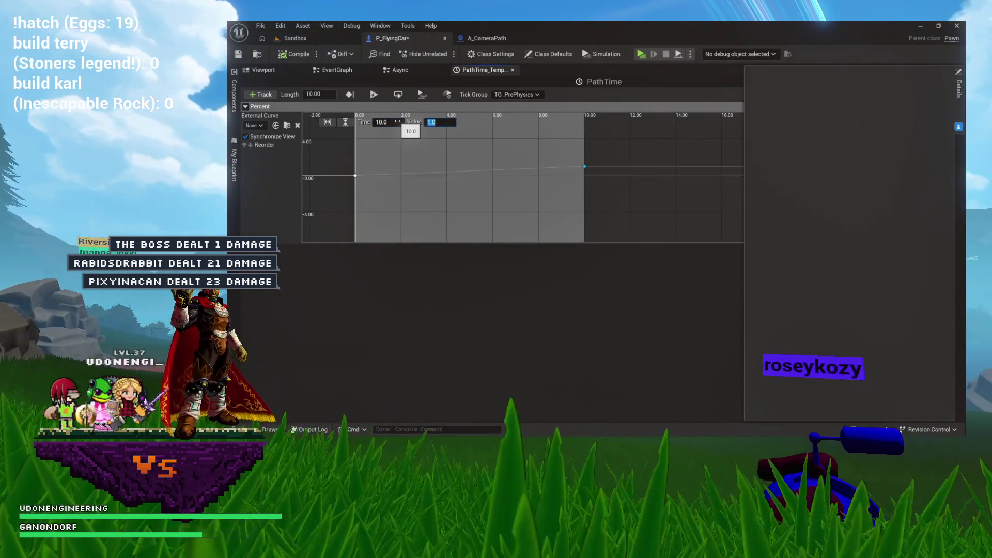
key("Return")
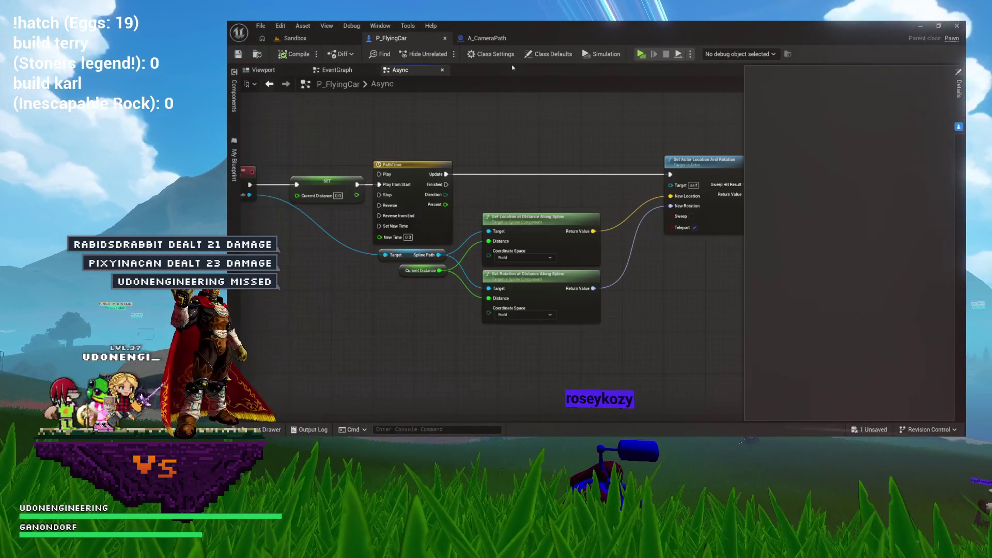
Back in the Async graph, add a Get Spline Length node from Spline Path
left_click(513, 70)
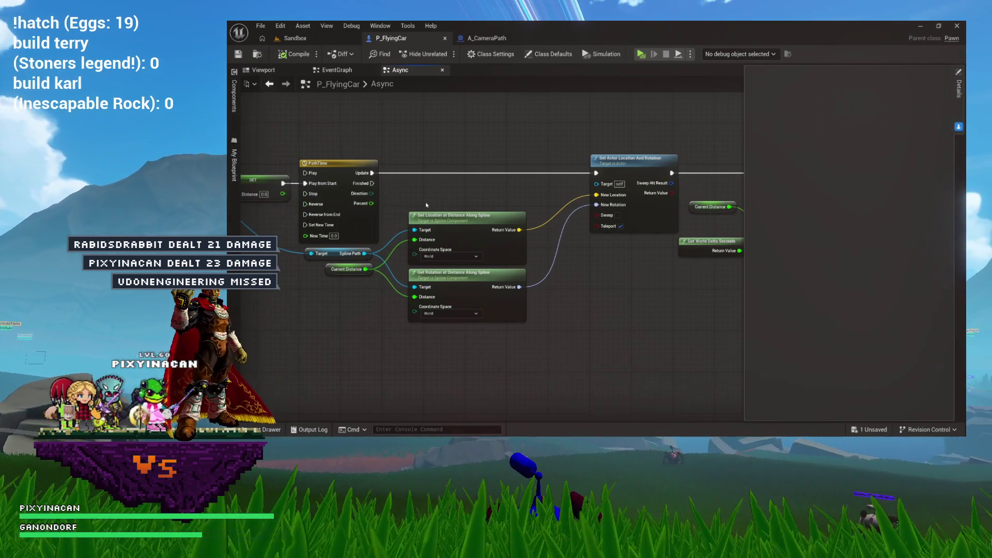
mouse_move(380, 261)
left_mouse_down()
mouse_move(381, 277)
mouse_move(353, 271)
mouse_move(417, 225)
left_mouse_up()
mouse_move(482, 176)
left_mouse_down()
mouse_move(537, 165)
mouse_move(696, 170)
left_mouse_up()
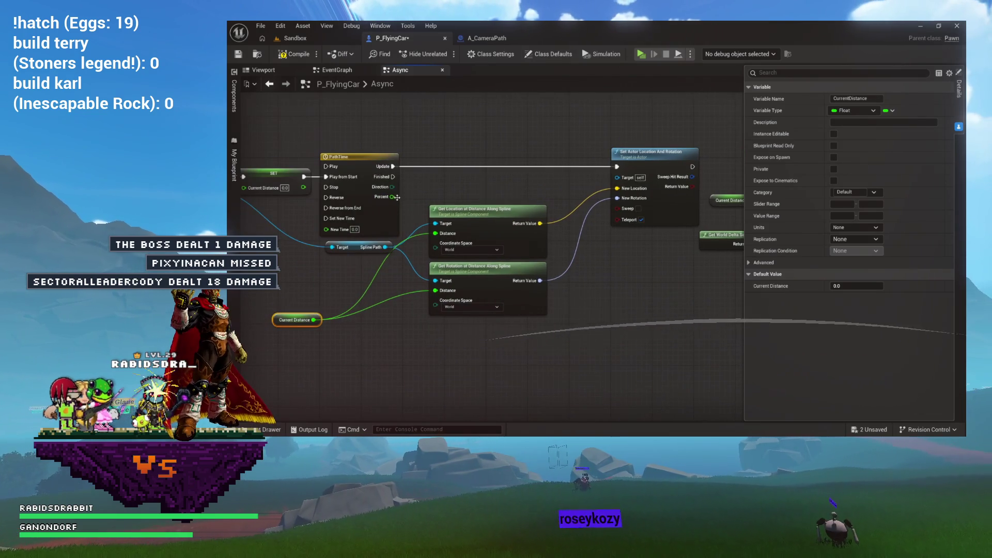
mouse_move(450, 141)
left_mouse_down()
mouse_move(404, 223)
mouse_move(438, 199)
mouse_move(421, 228)
mouse_move(349, 248)
left_mouse_up()
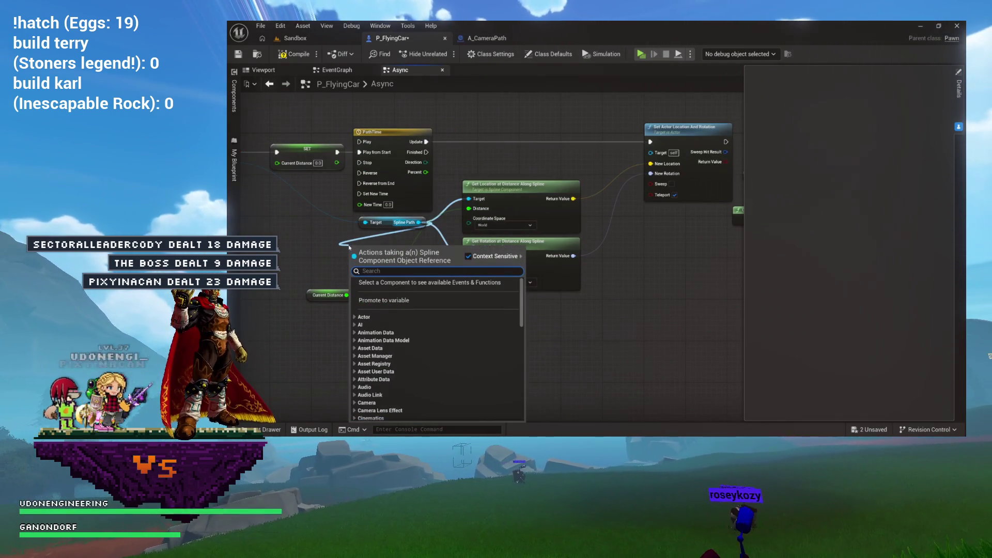
type("get")
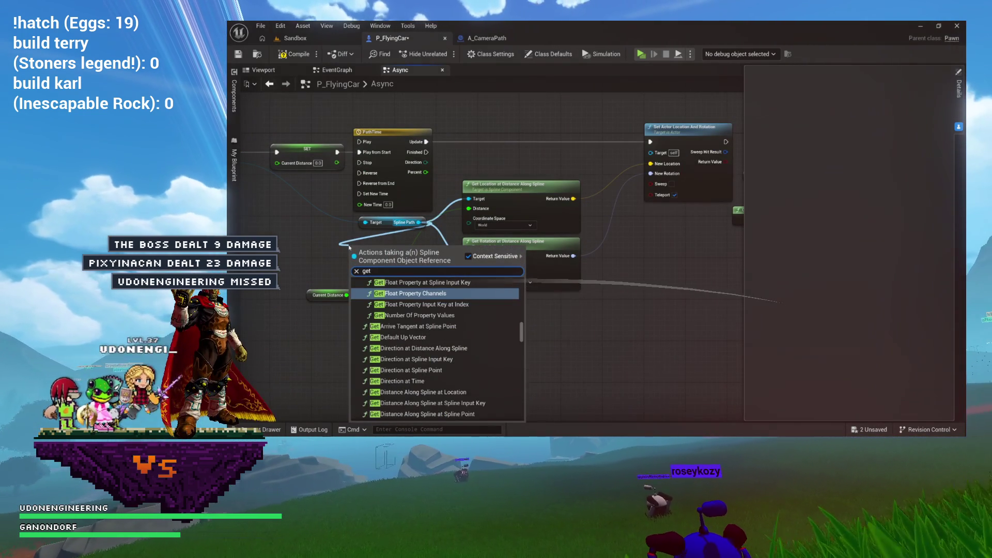
type(" spline")
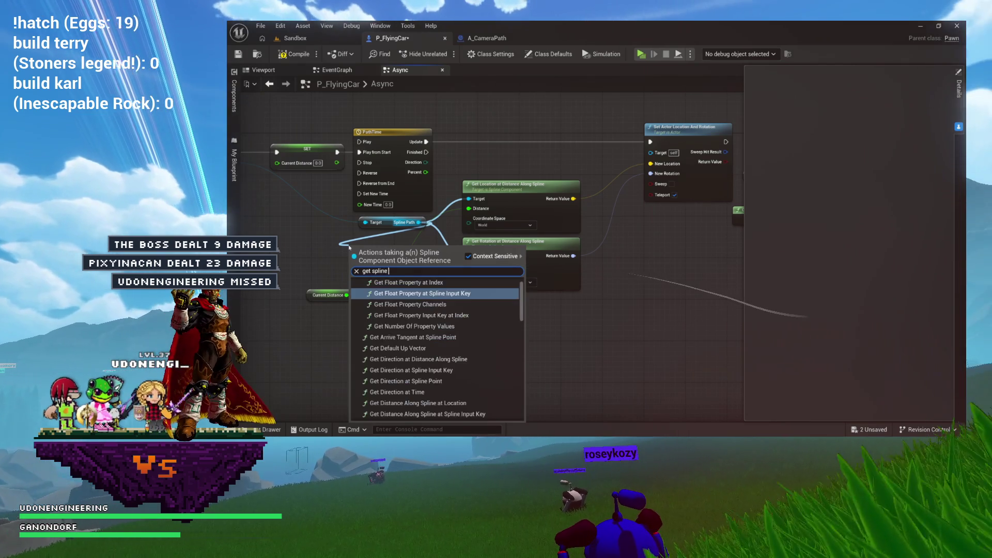
type(" length")
key("Return")
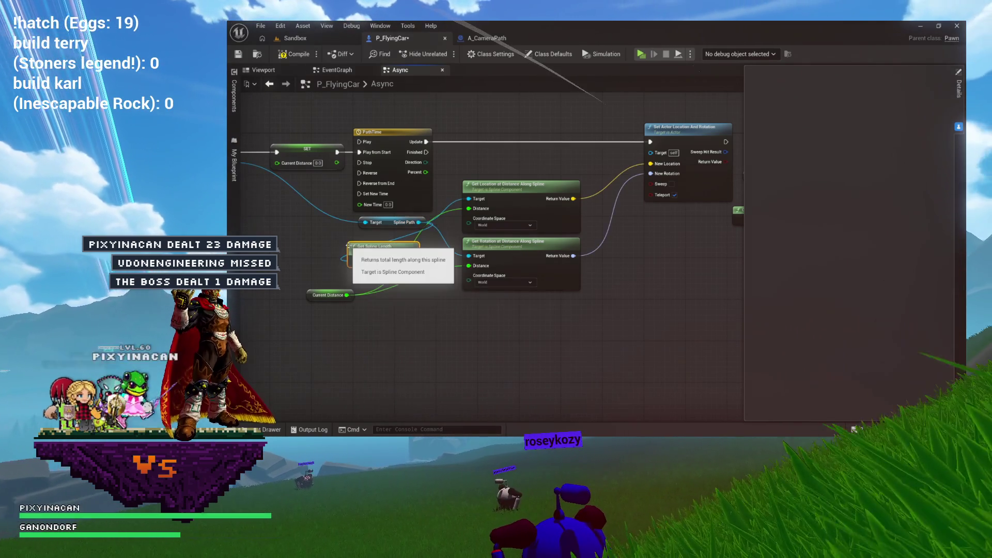
Shift the nodes downstream of the timeline to the right to make room
left_click_drag(435, 245, 428, 224)
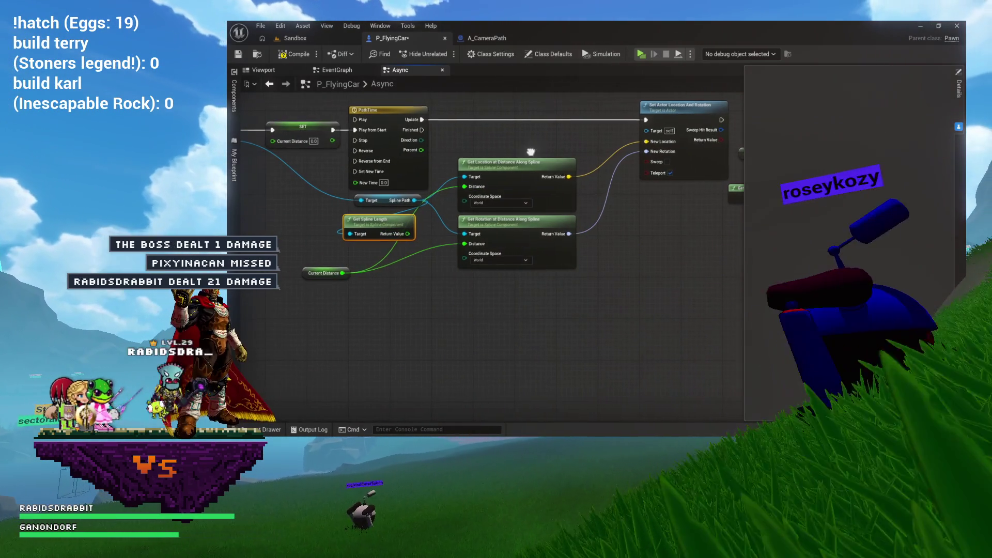
left_click(463, 189)
left_click_drag(580, 274, 431, 301)
mouse_move(674, 103)
left_mouse_down()
mouse_move(424, 331)
mouse_move(269, 315)
left_mouse_up()
left_click_drag(471, 155, 597, 155)
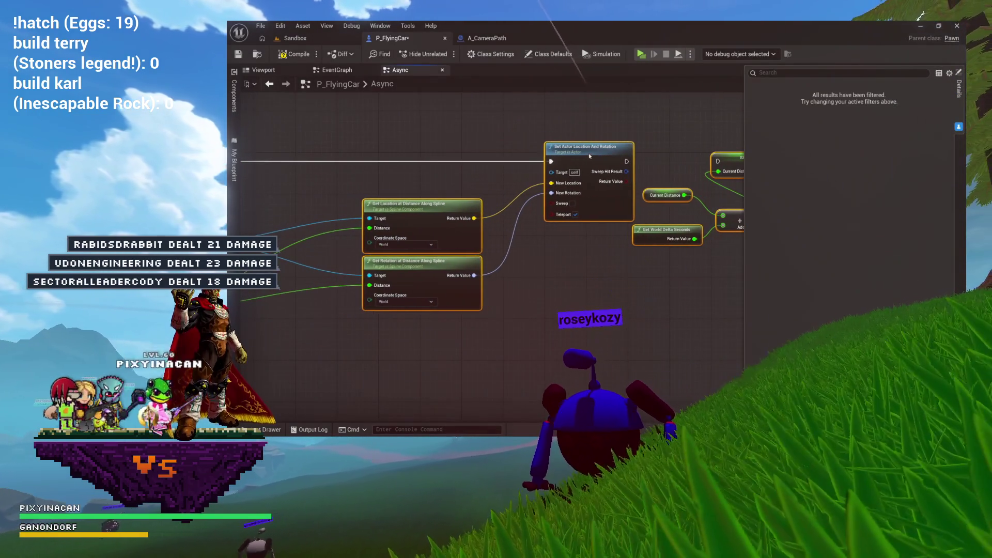
left_click(466, 128)
left_click_drag(467, 128, 646, 130)
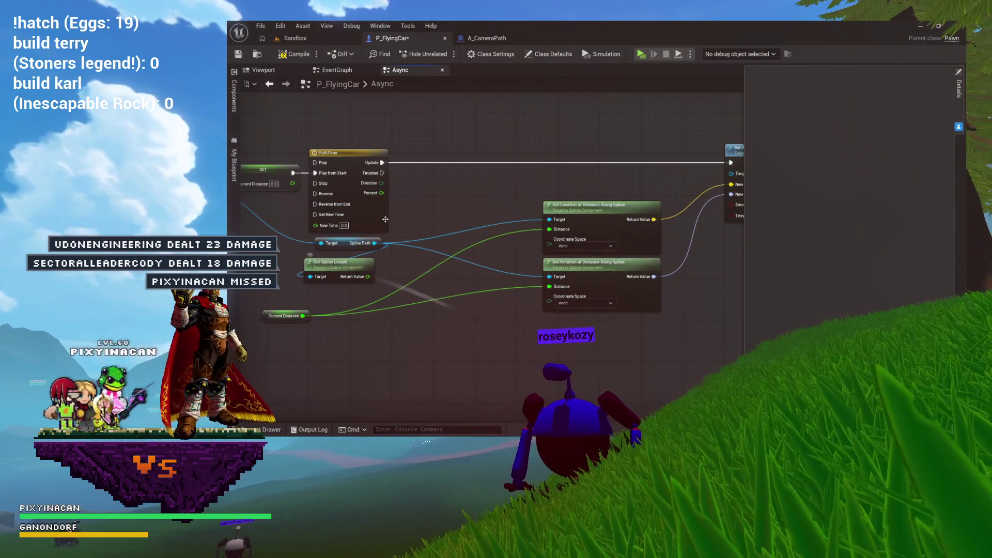
Multiply spline length by Percent and feed the result into both Distance inputs
left_click_drag(366, 277, 426, 208)
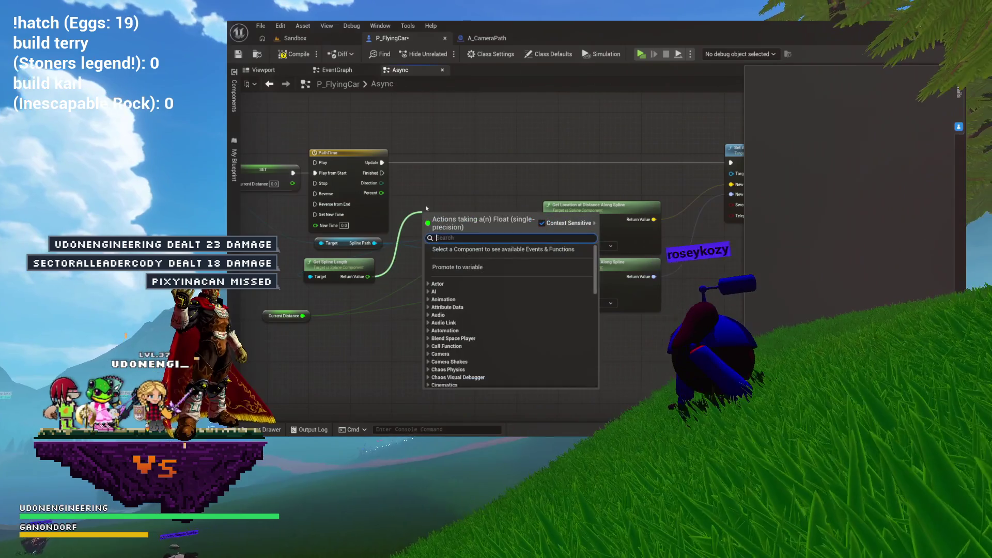
type("multiply")
key("Return")
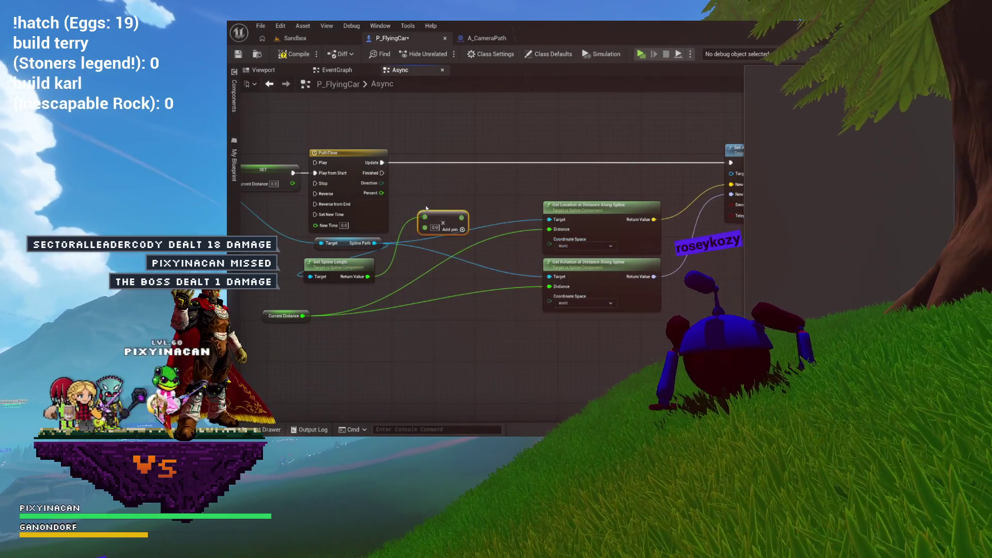
mouse_move(439, 225)
left_mouse_down()
mouse_move(387, 212)
mouse_move(491, 189)
mouse_move(493, 207)
mouse_move(450, 218)
mouse_move(500, 215)
left_mouse_up()
mouse_move(407, 203)
left_mouse_down()
mouse_move(460, 286)
mouse_move(498, 273)
left_mouse_up()
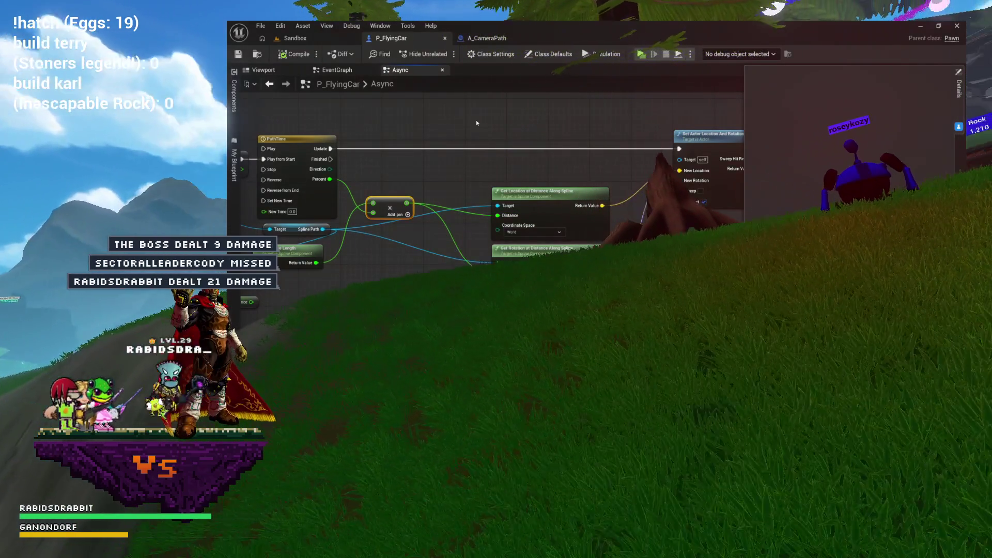
scroll(536, 134, "down", 2)
mouse_move(536, 134)
left_mouse_down()
mouse_move(669, 157)
mouse_move(649, 157)
left_mouse_up()
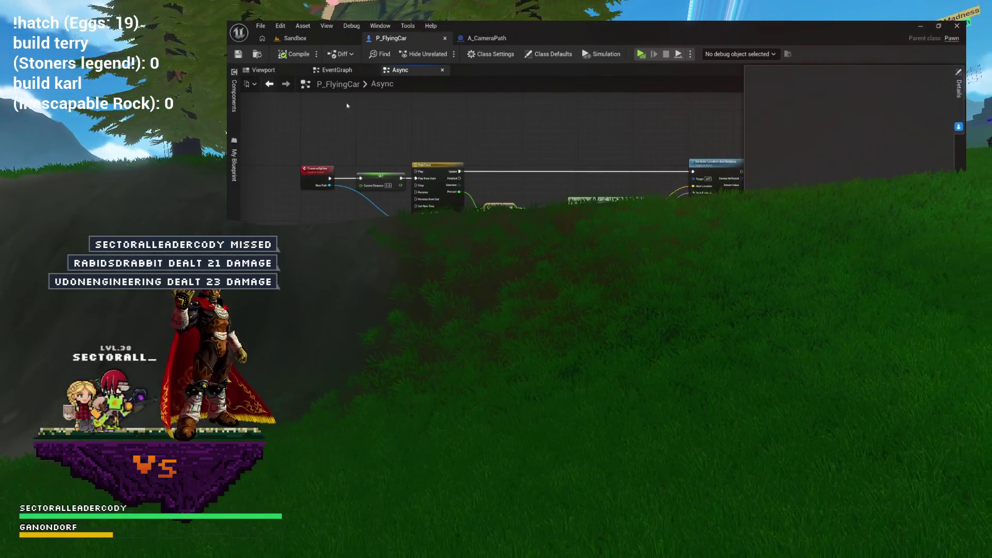
In the EventGraph, call TraverseSpline with Get Actor Of Class's result, compile, and switch to Sandbox
left_click(340, 71)
mouse_move(520, 142)
left_mouse_down()
mouse_move(425, 161)
mouse_move(348, 148)
left_mouse_up()
left_click(234, 164)
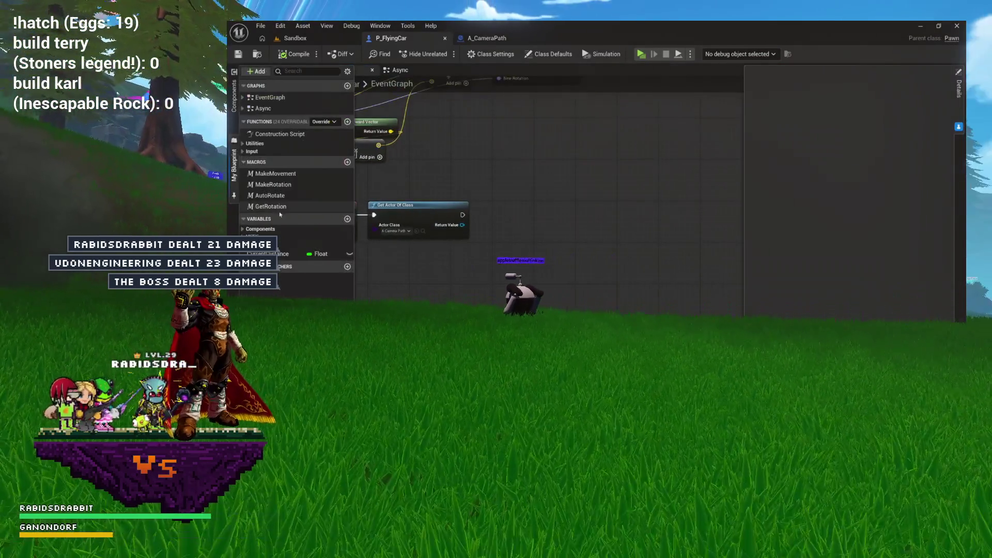
left_click_drag(244, 110, 510, 179)
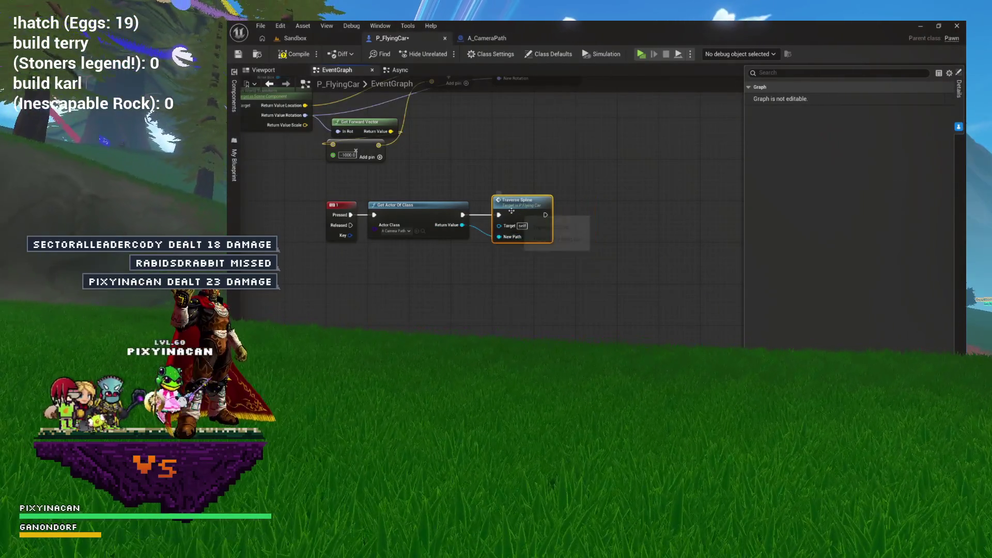
left_click_drag(516, 213, 566, 212)
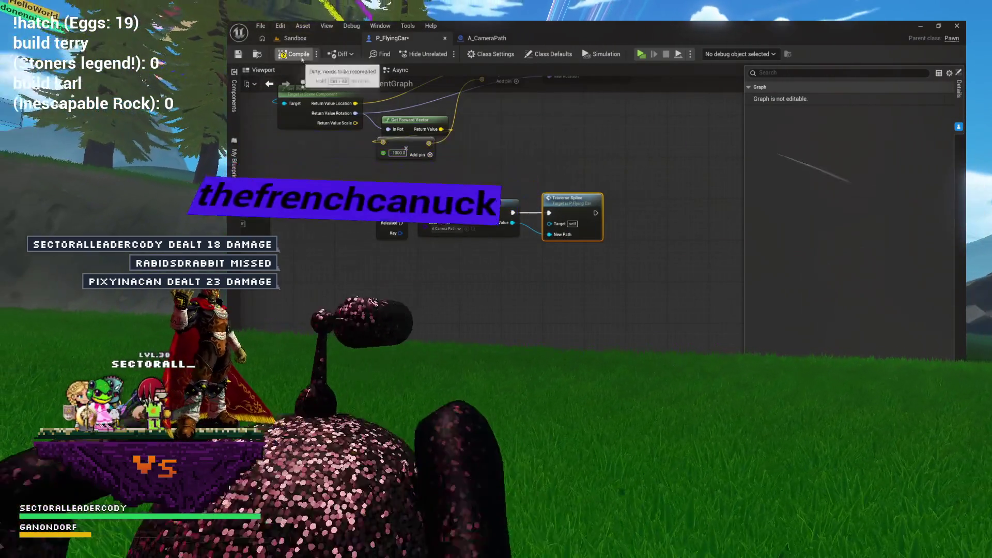
left_click(299, 54)
left_click(295, 39)
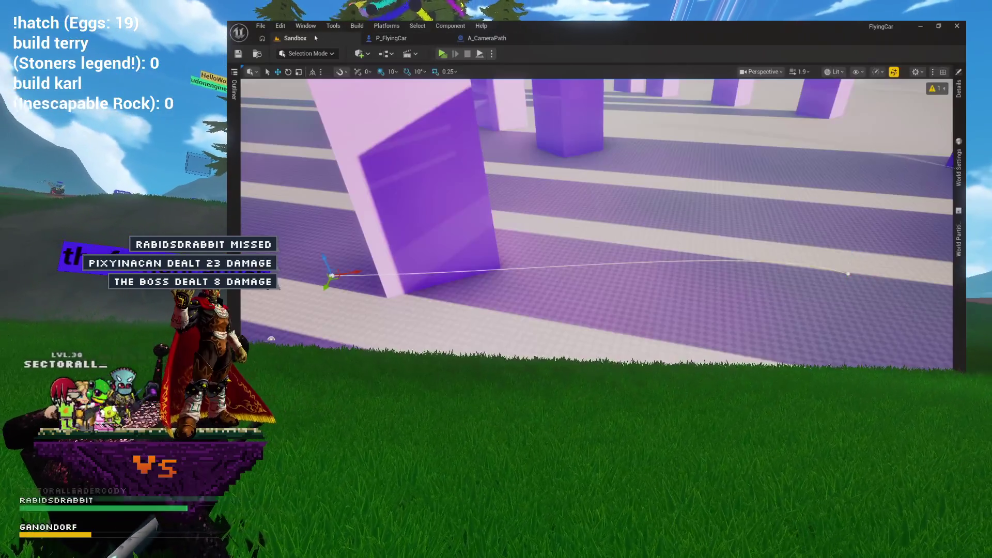
Run a standalone play test of the flying car, then view P_FlyingCar's car mesh in its viewport
left_click(442, 55)
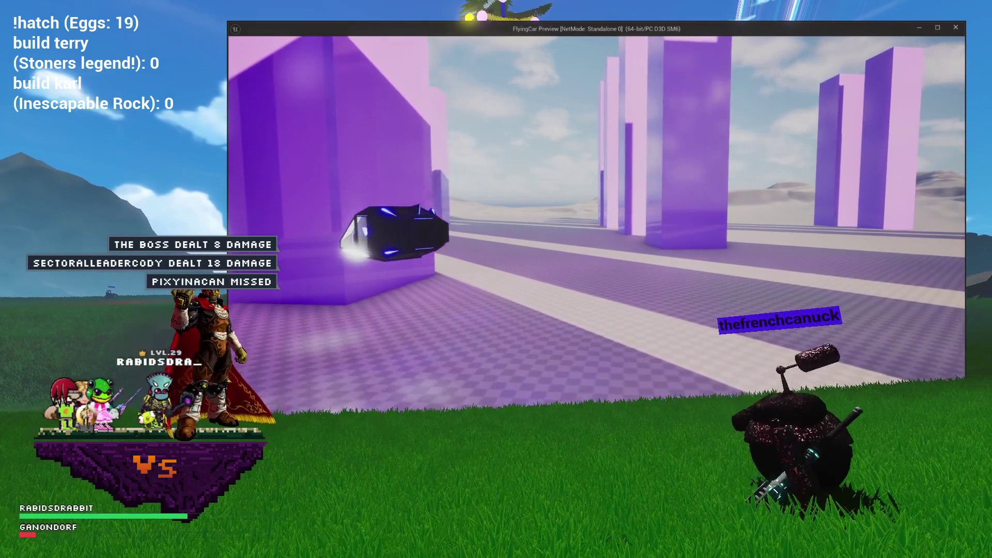
key("Escape")
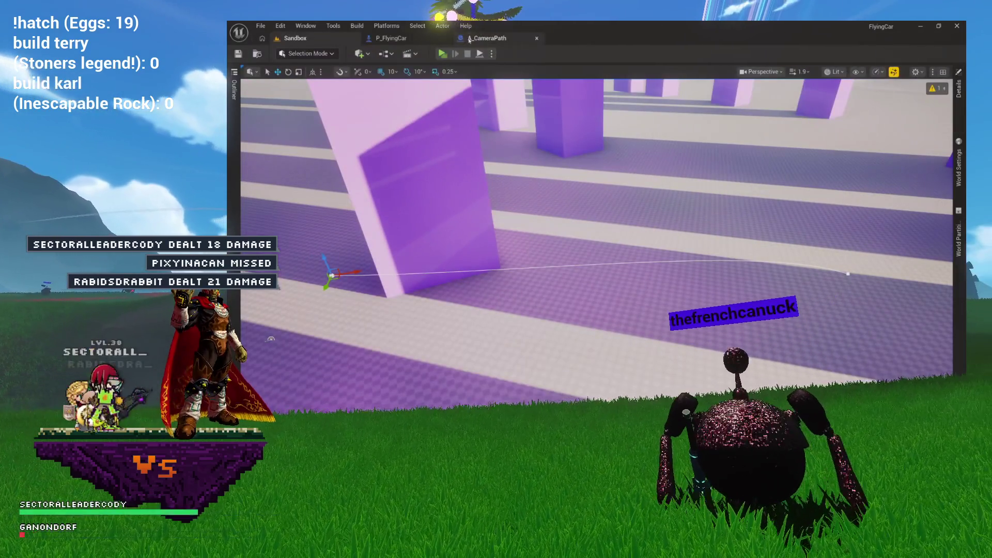
left_click(418, 42)
left_click(285, 72)
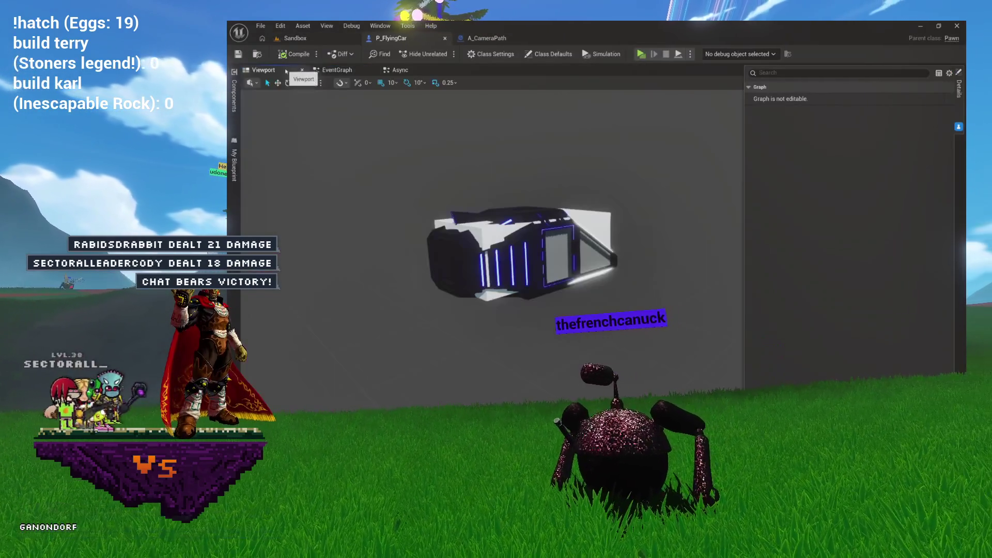
Make the HorizontalPivot's rotation relative instead of absolute in P_FlyingCar
left_click(234, 96)
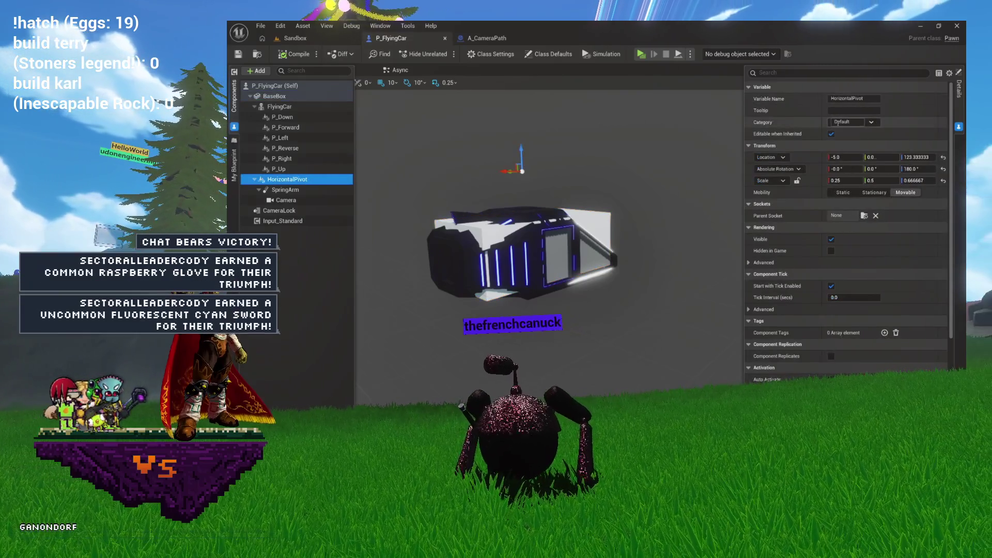
left_click(765, 193)
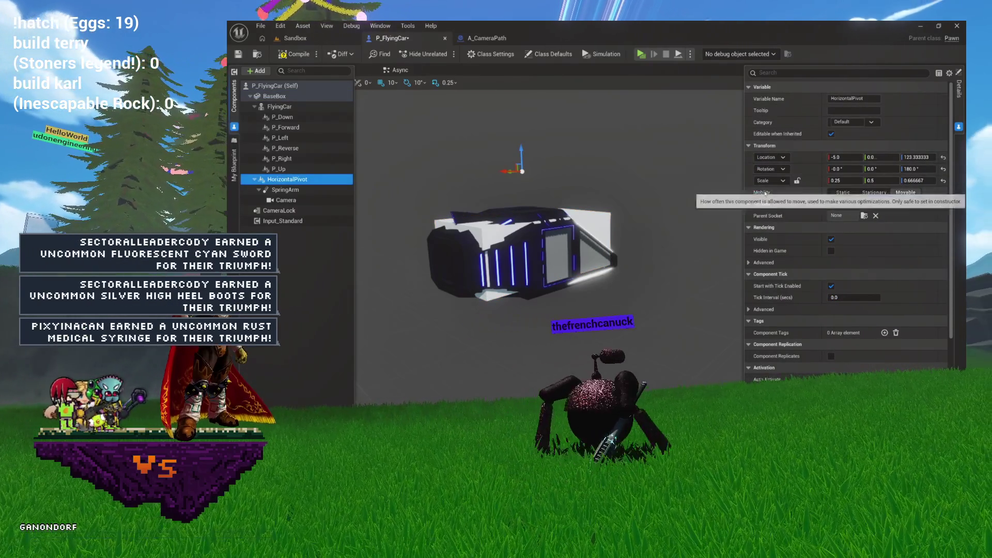
left_click(302, 40)
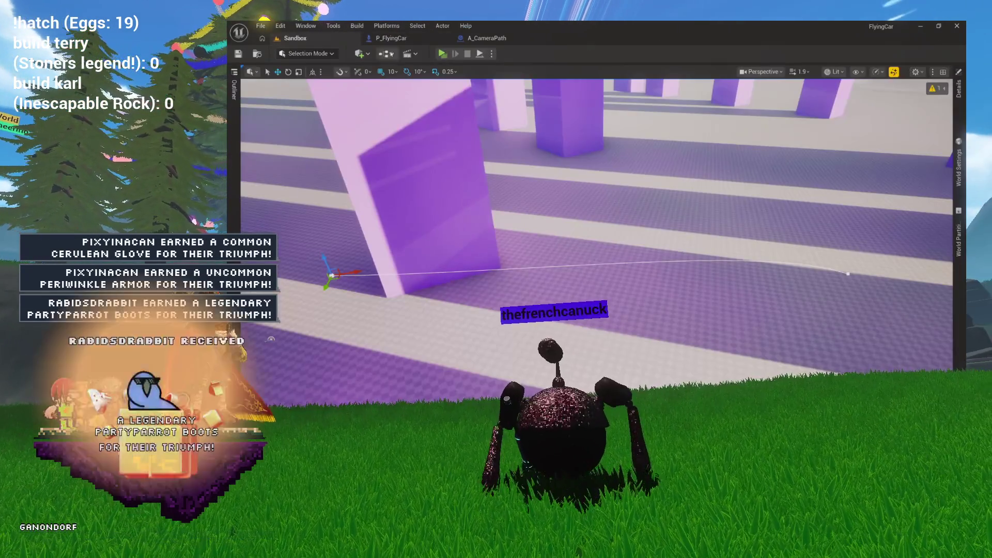
Play-test the flying car in the Sandbox level and go back to P_FlyingCar
left_click(445, 54)
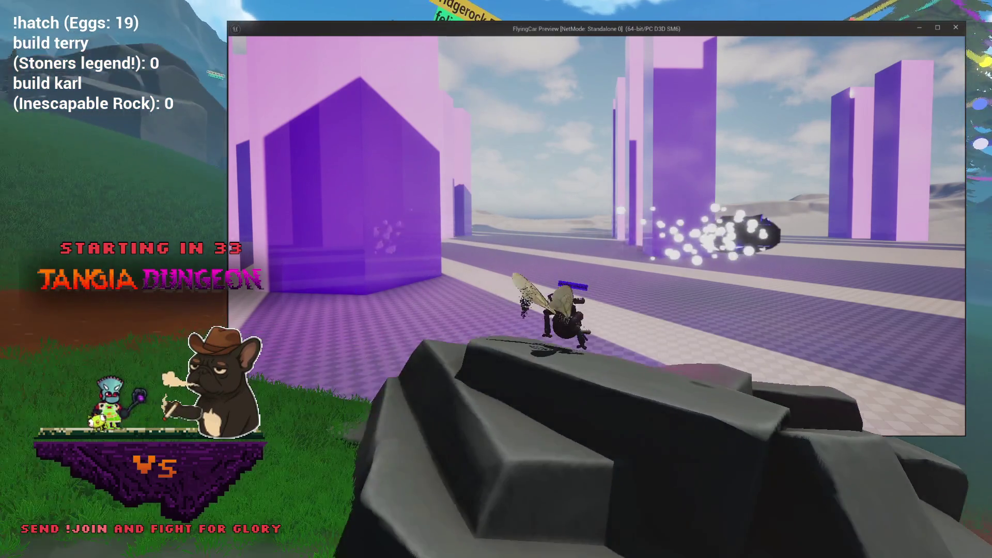
key("Escape")
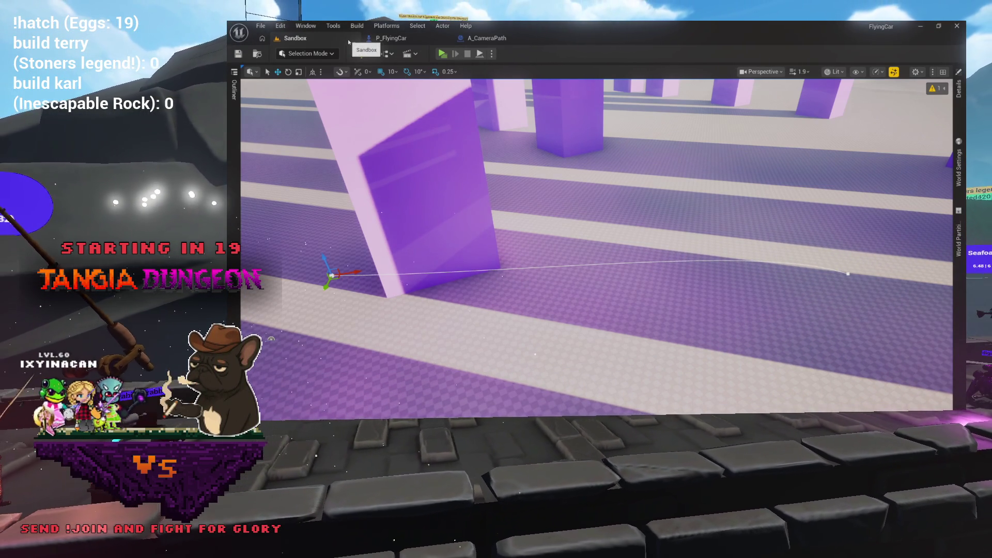
left_click(392, 38)
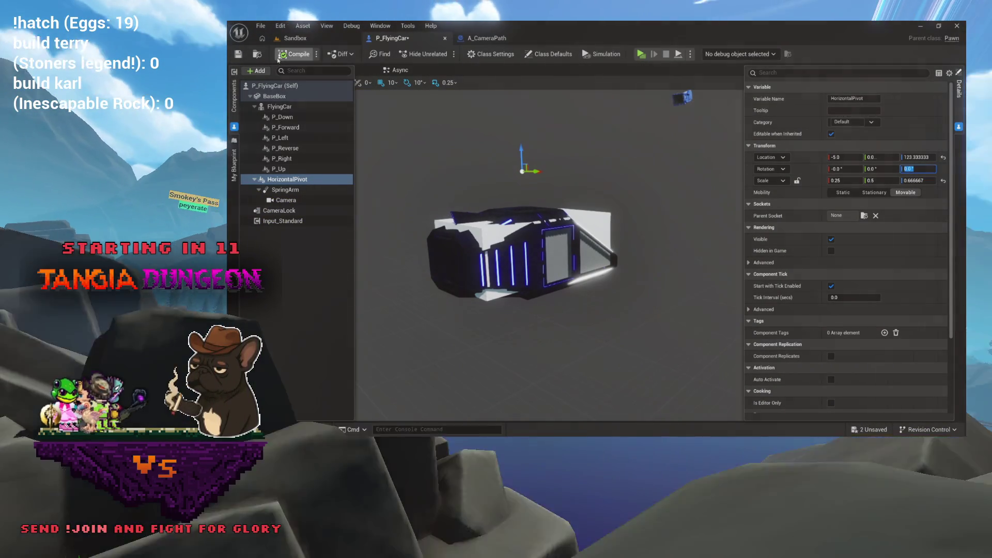
Confirm HorizontalPivot Z rotation 0.0, then run another flying car play preview from Sandbox
left_click(298, 58)
left_click(296, 39)
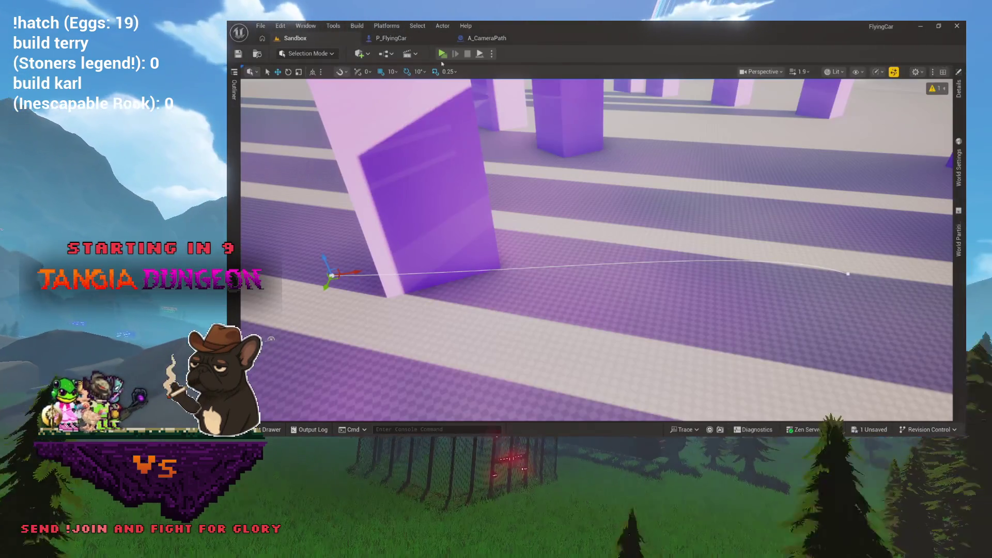
left_click(443, 54)
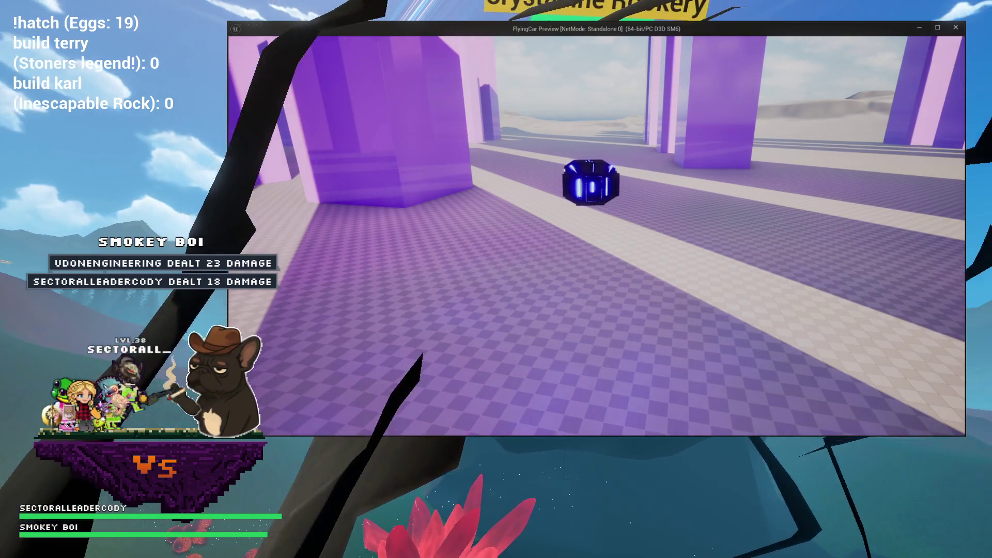
key("Escape")
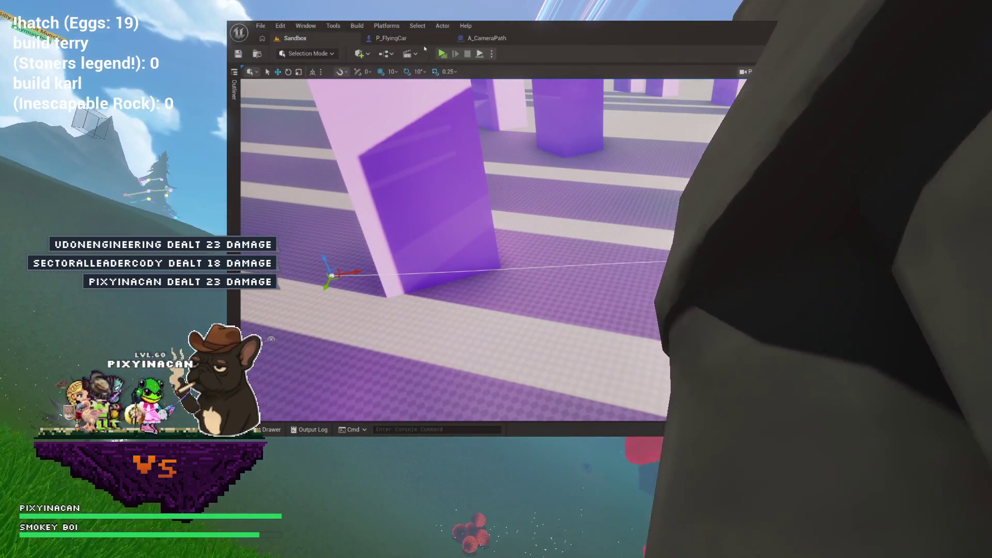
Open P_FlyingCar's Async event graph with the Set Actor Location And Rotation node in view
left_click(405, 40)
left_click(505, 38)
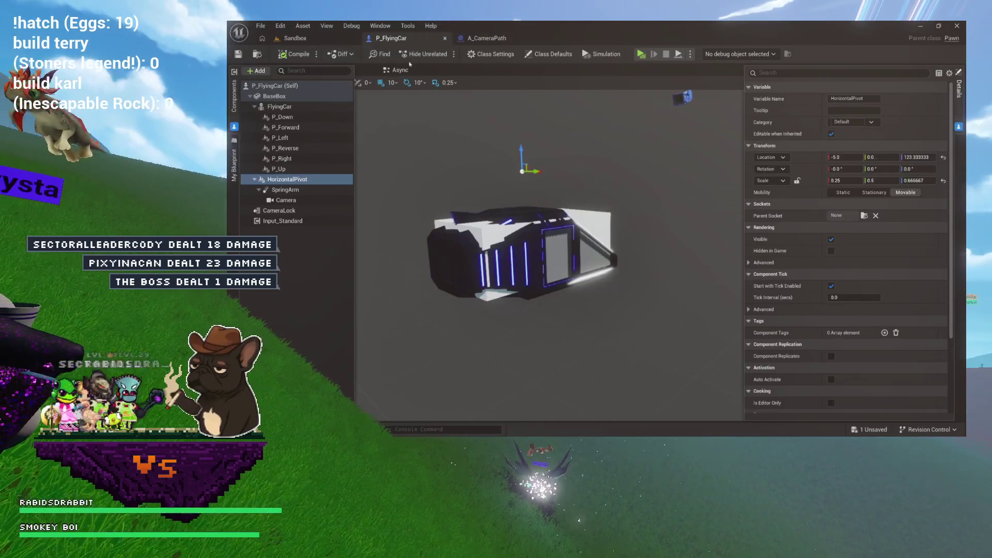
left_click(412, 72)
scroll(580, 212, "up", 3)
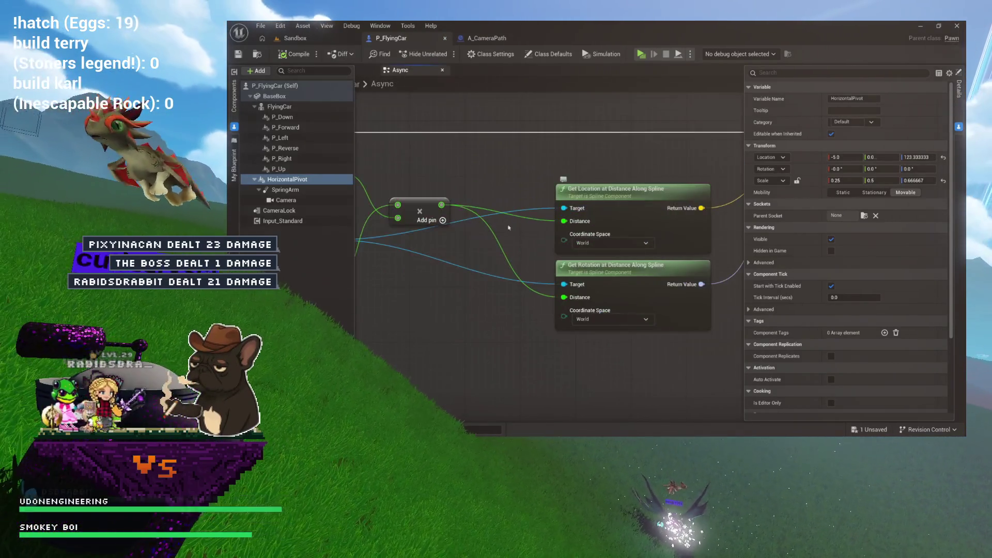
left_click_drag(537, 286, 491, 283)
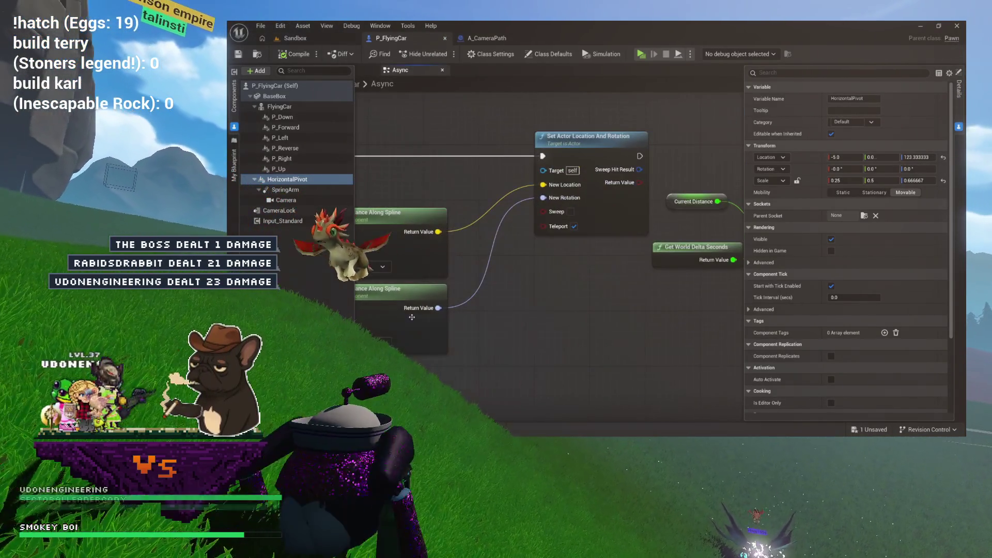
Add a Combine Rotators node (B Z = 180) between the spline rotation and New Rotation
left_click_drag(437, 308, 484, 298)
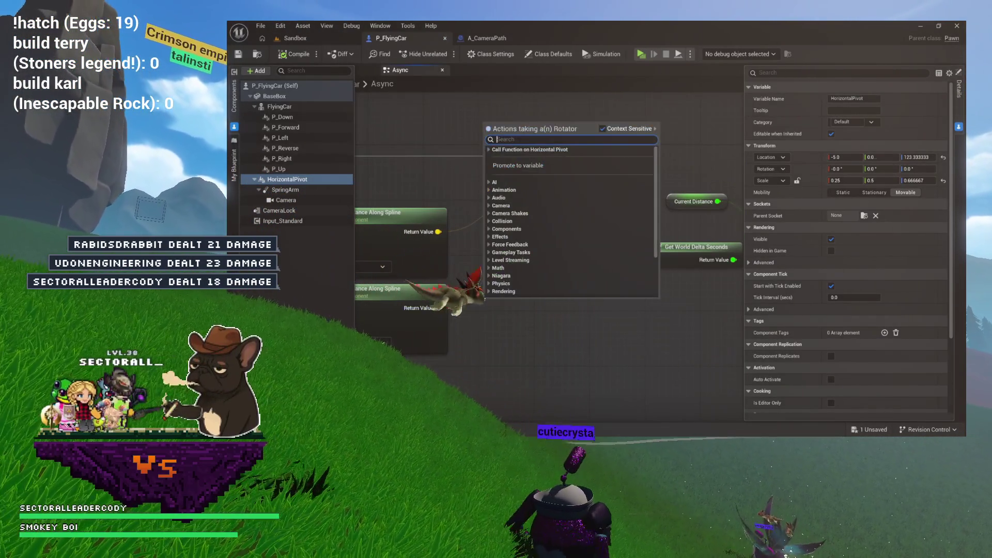
type("combin")
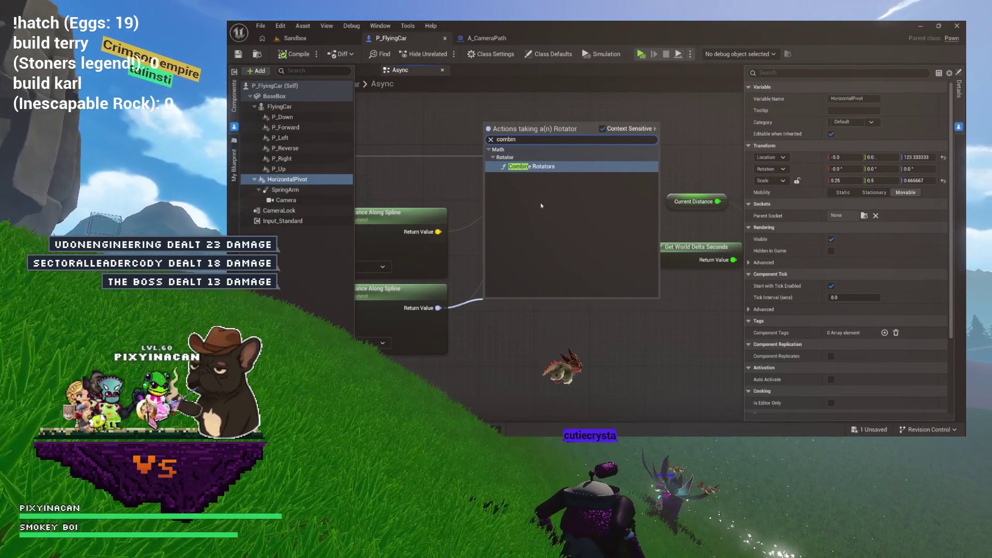
left_click(532, 167)
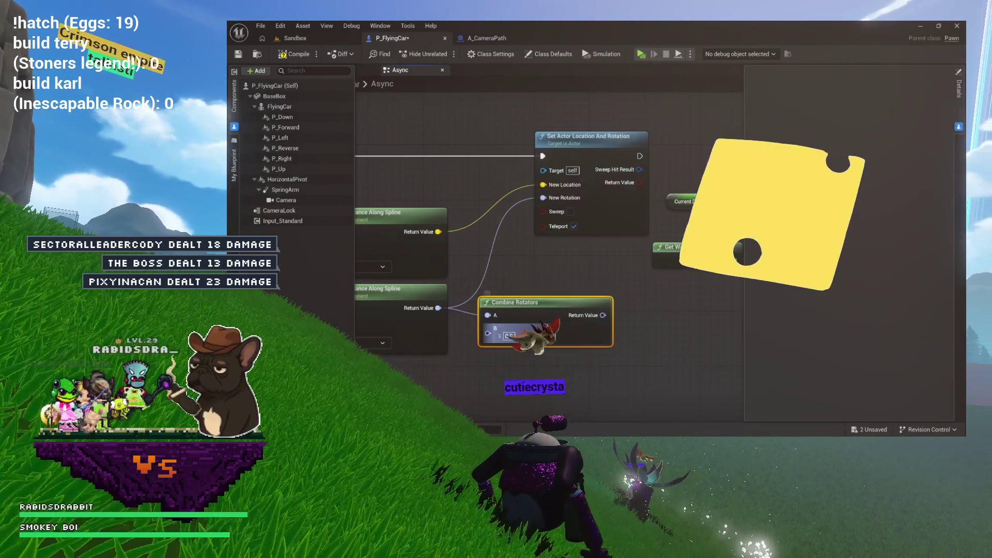
left_click(550, 336)
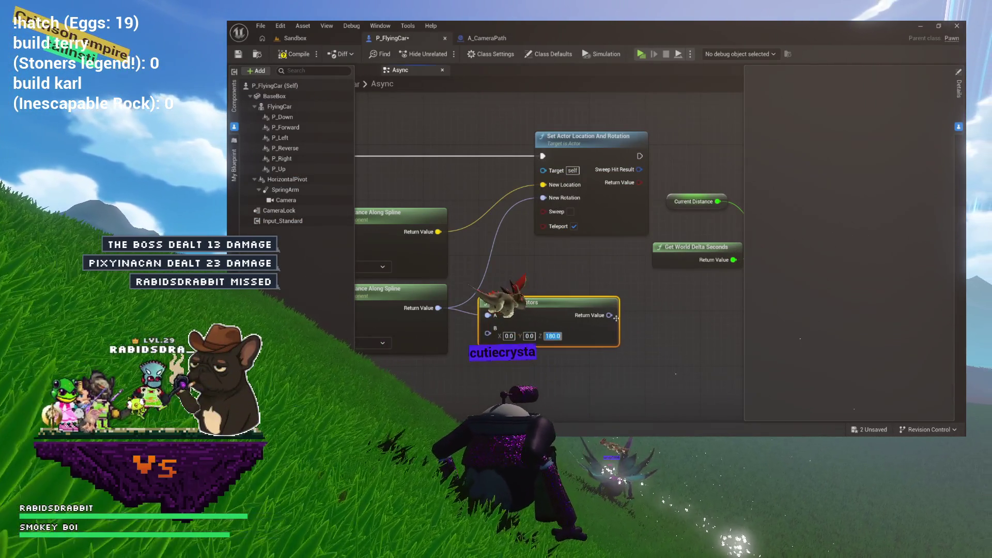
left_click_drag(604, 311, 560, 198)
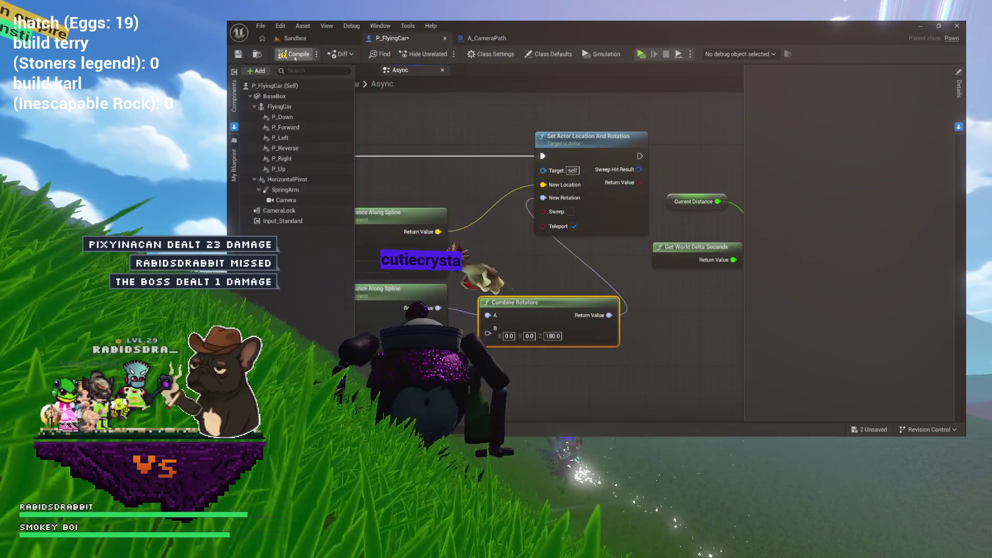
left_click(338, 40)
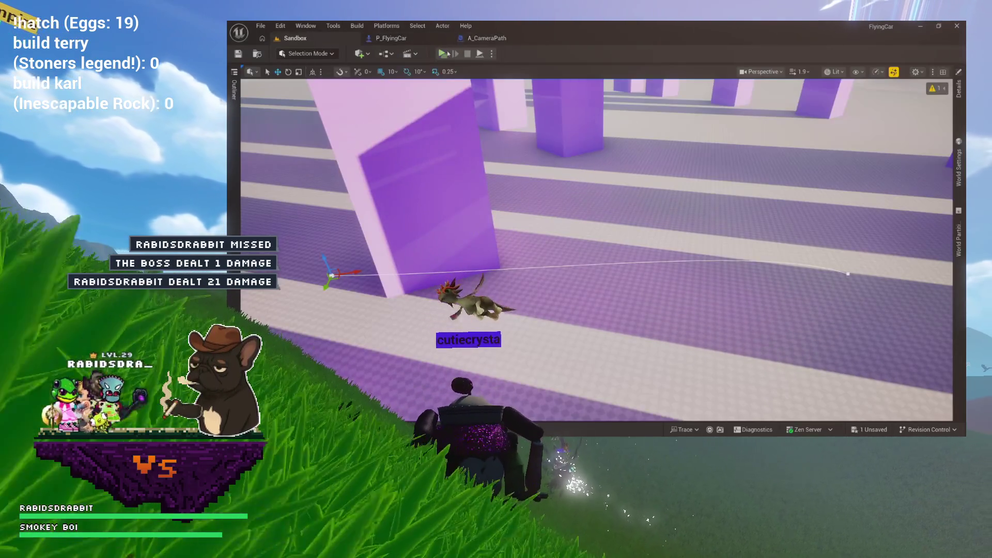
Play-test the turned-around car with Alt+P, then bring up the A_CameraPath blueprint
key("alt+p")
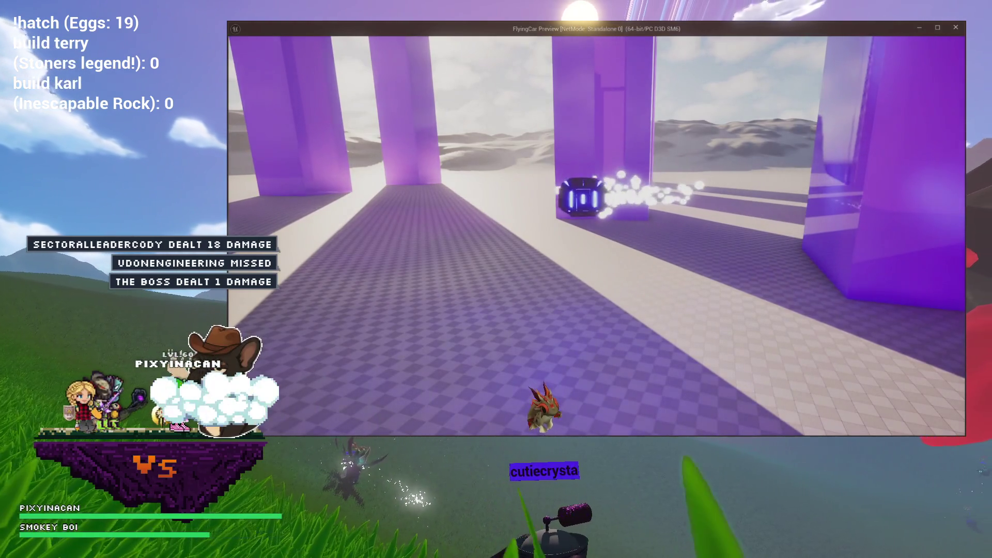
key("Escape")
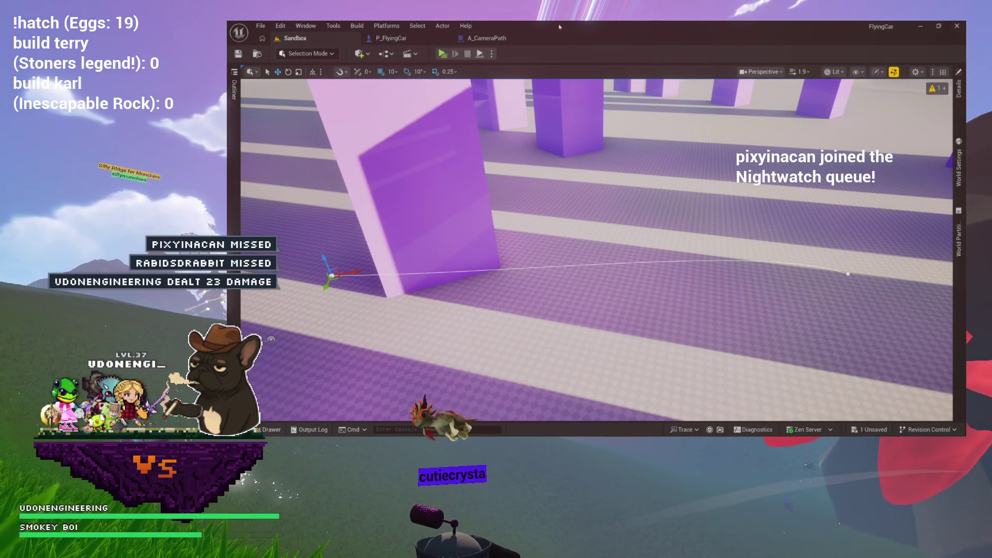
left_click(491, 38)
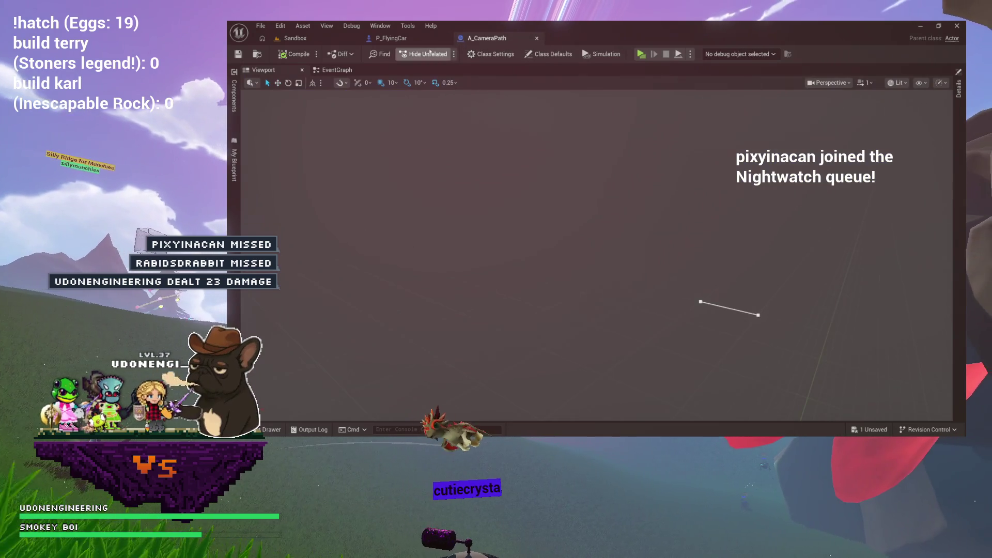
Pan across P_FlyingCar's Async graph to review the SET, spline, Get Location and Get Rotation nodes
left_click(398, 39)
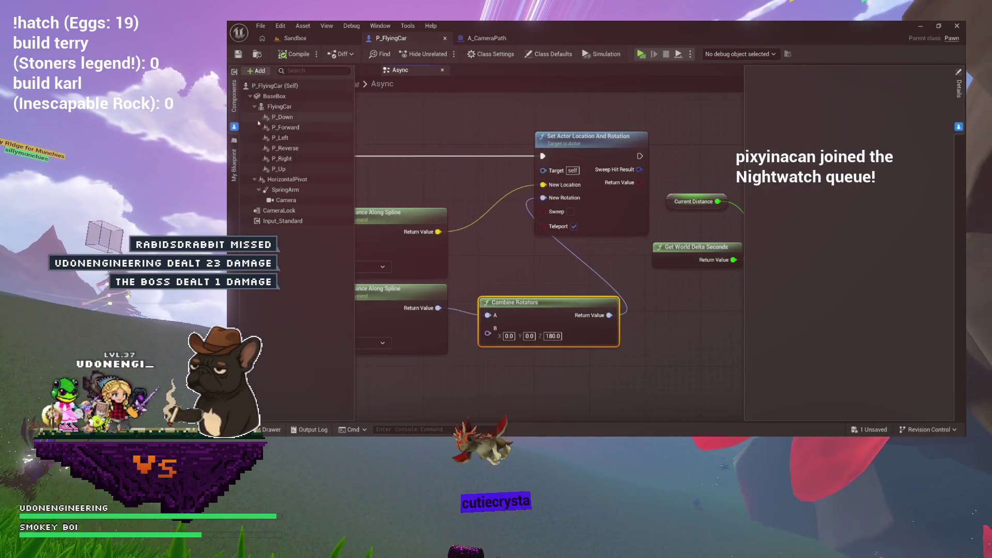
mouse_move(438, 123)
left_mouse_down()
mouse_move(436, 162)
mouse_move(428, 125)
mouse_move(274, 140)
left_mouse_up()
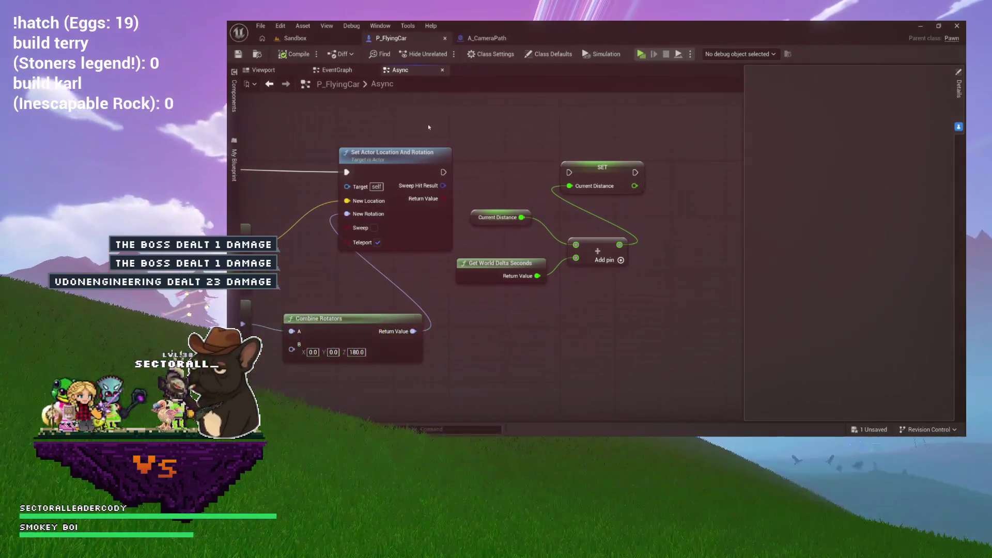
left_click_drag(428, 126, 642, 121)
mouse_move(360, 168)
left_mouse_down()
mouse_move(666, 149)
mouse_move(631, 126)
left_mouse_up()
left_click_drag(498, 288, 436, 287)
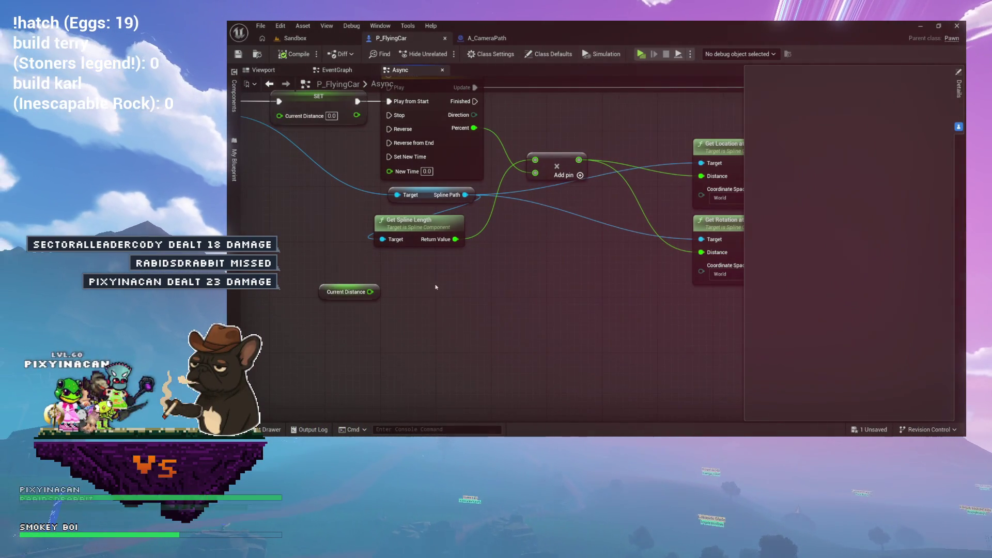
Move the Current Distance getter closer to the other nodes, then fly the Sandbox viewport toward the pillars
mouse_move(328, 294)
left_mouse_down()
mouse_move(377, 273)
mouse_move(300, 281)
left_mouse_up()
scroll(304, 280, "down", 6)
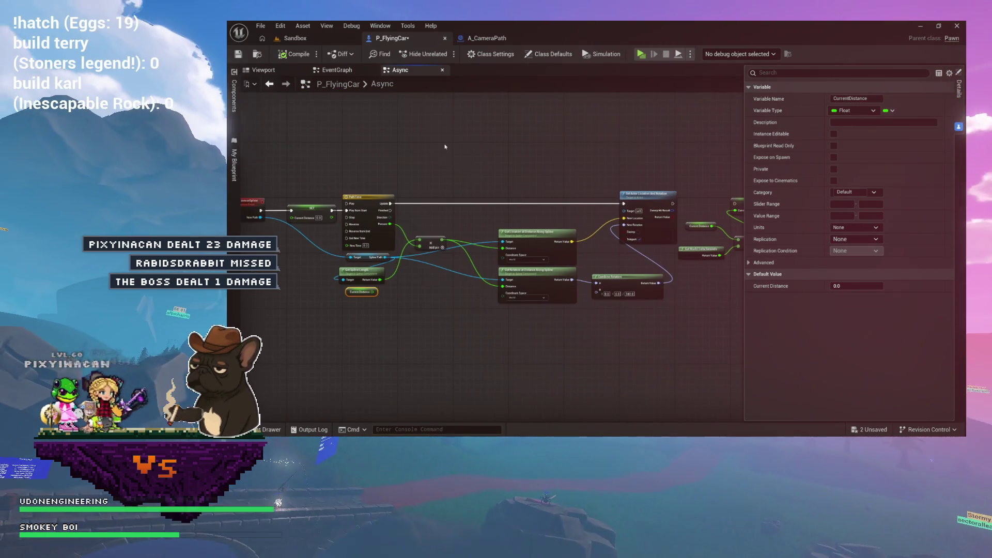
left_click(303, 38)
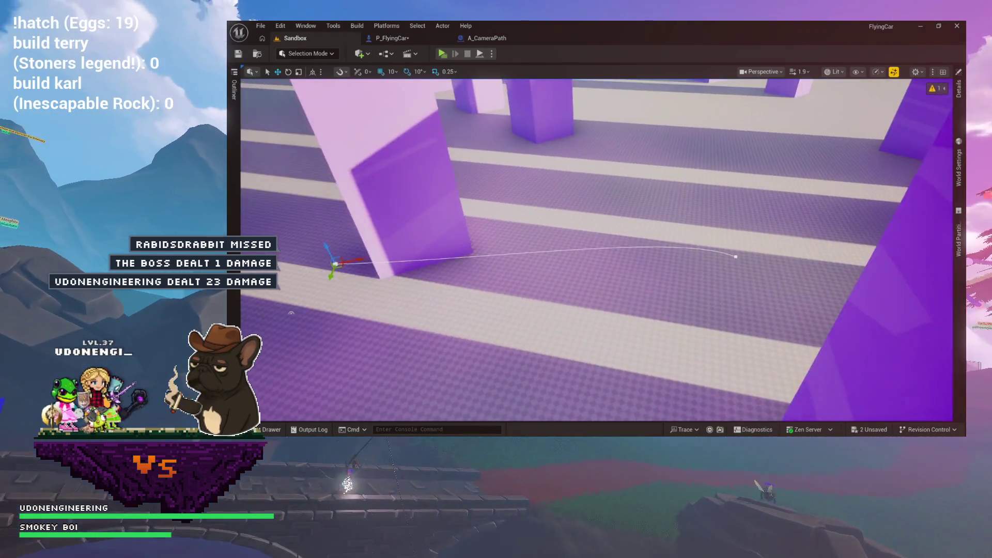
left_click_drag(594, 248, 629, 226)
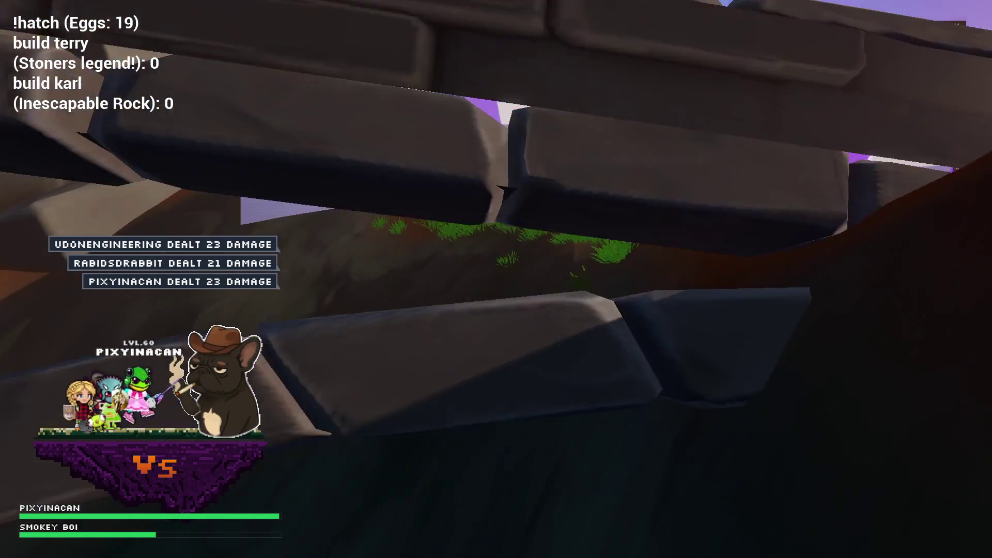
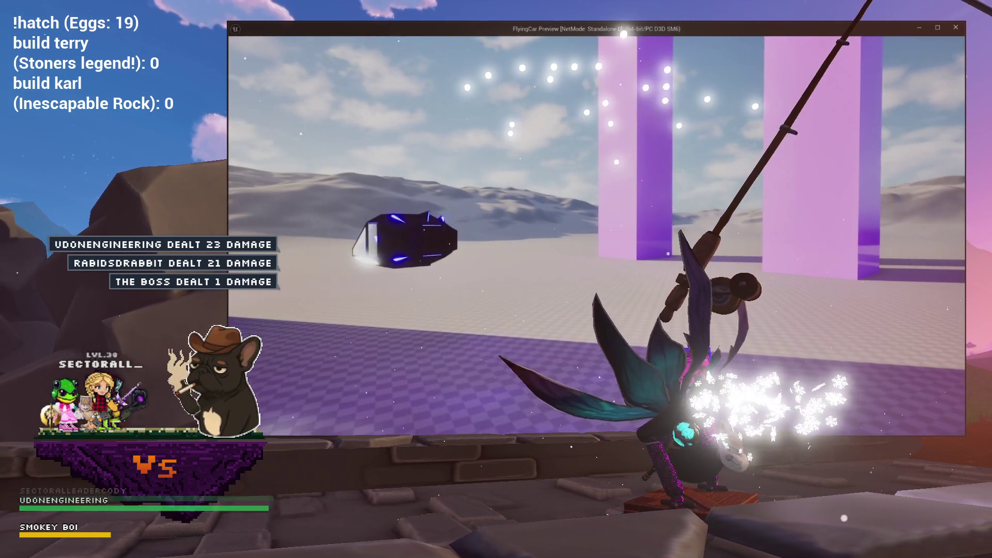
End the play preview and bring up the P_FlyingCar Blueprint's car viewport
key("Escape")
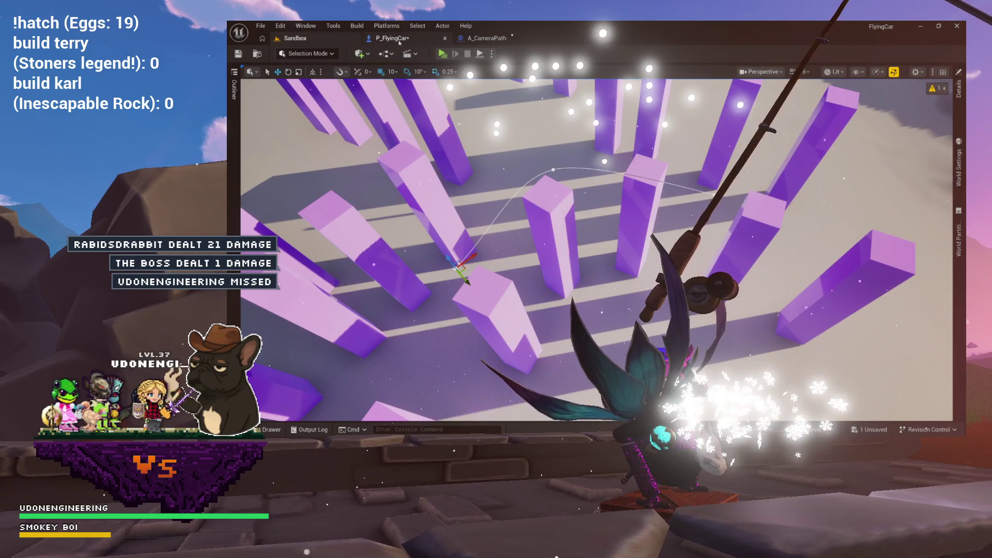
left_click(399, 41)
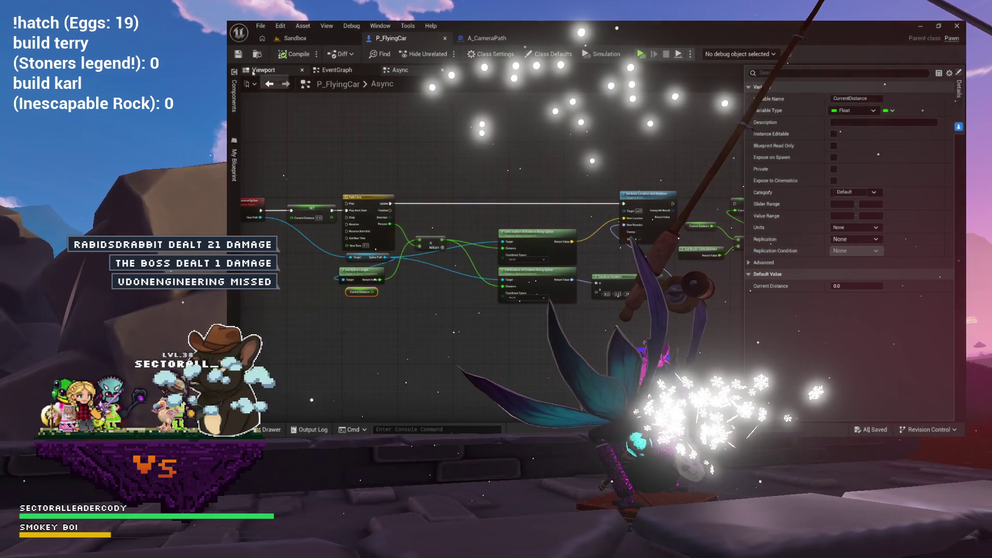
left_click(251, 73)
left_click(401, 71)
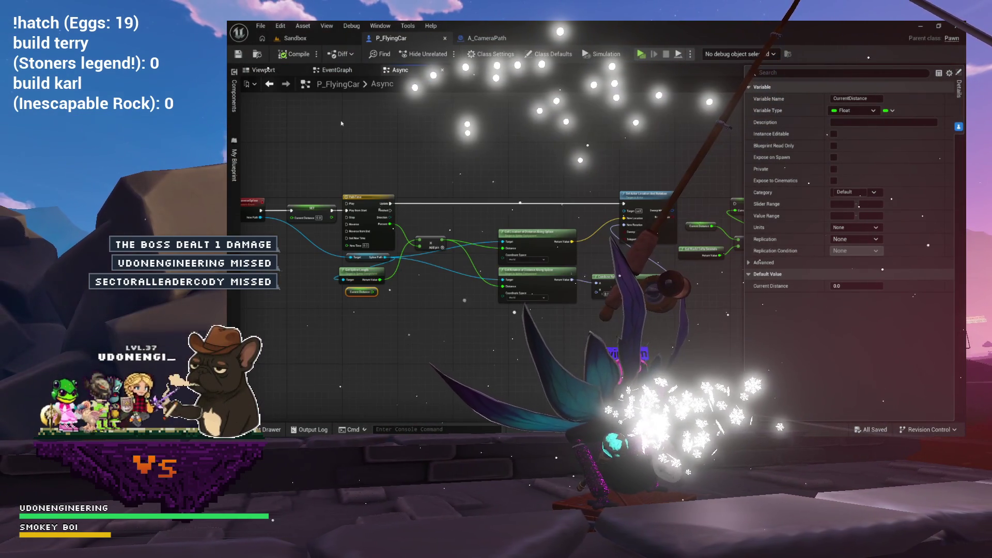
left_click(282, 72)
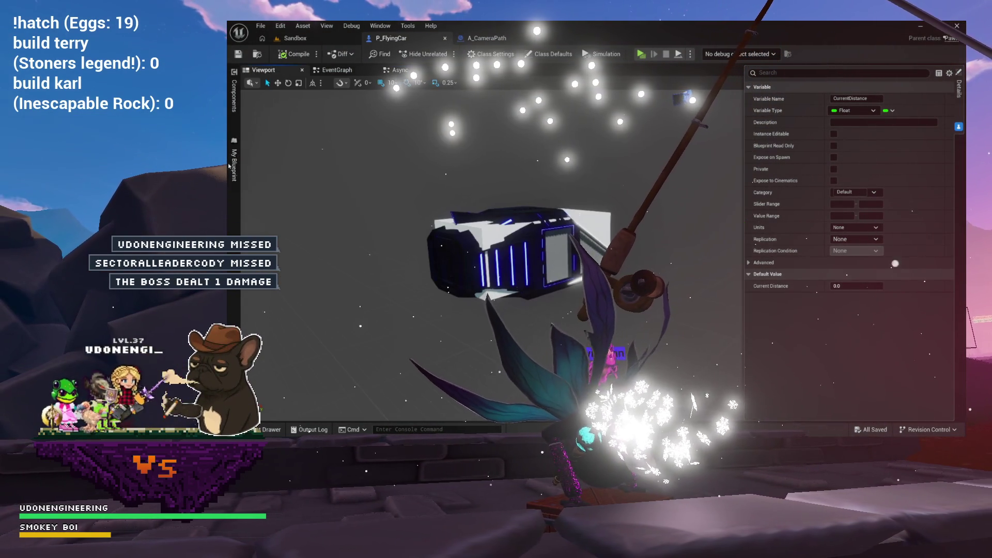
Review the My Blueprint graphs and variables list, then view the Async graph
left_click(234, 165)
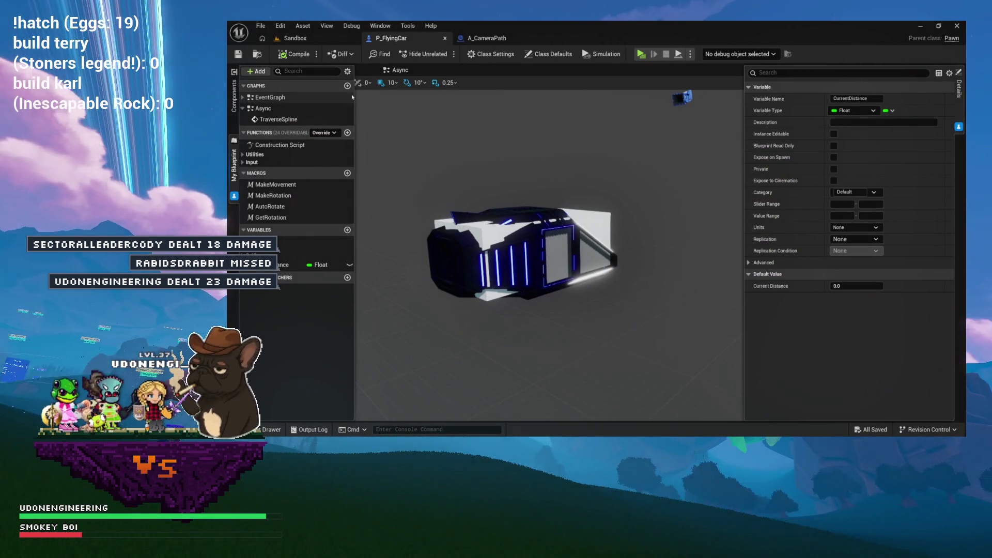
left_click(234, 168)
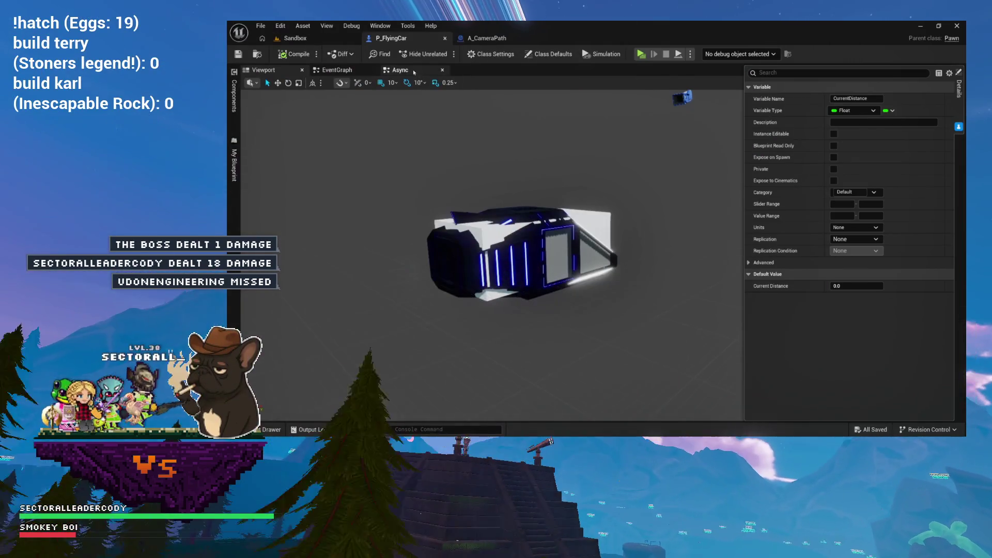
left_click(414, 71)
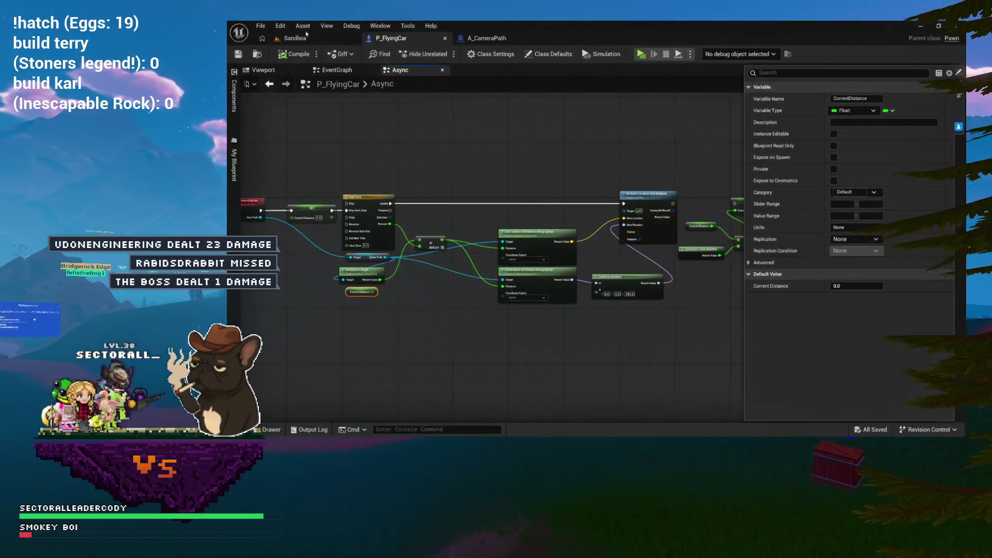
Inspect the Async graph's spline and Set Actor Location nodes, then go to the EventGraph
scroll(353, 138, "up", 4)
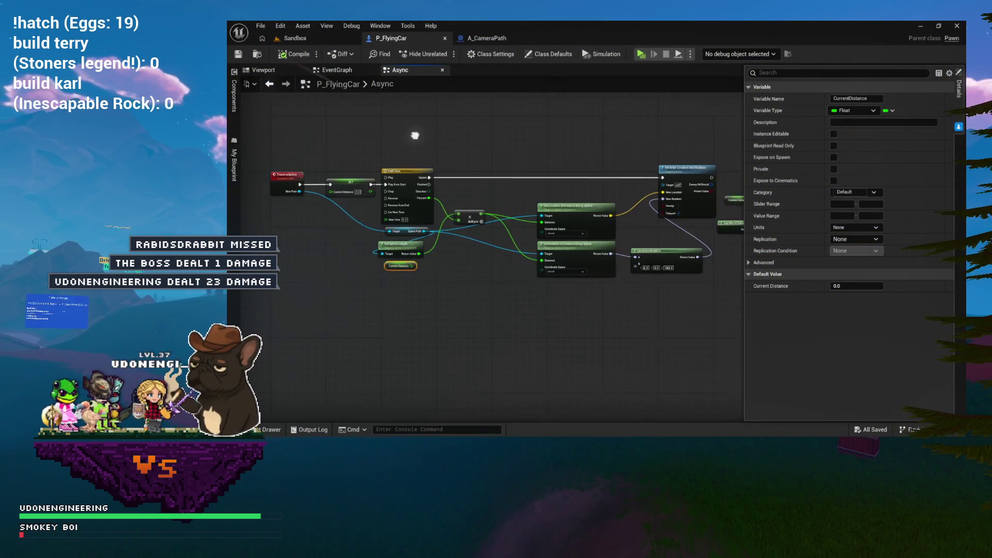
left_click_drag(484, 124, 104, 111)
left_click_drag(426, 119, 395, 118)
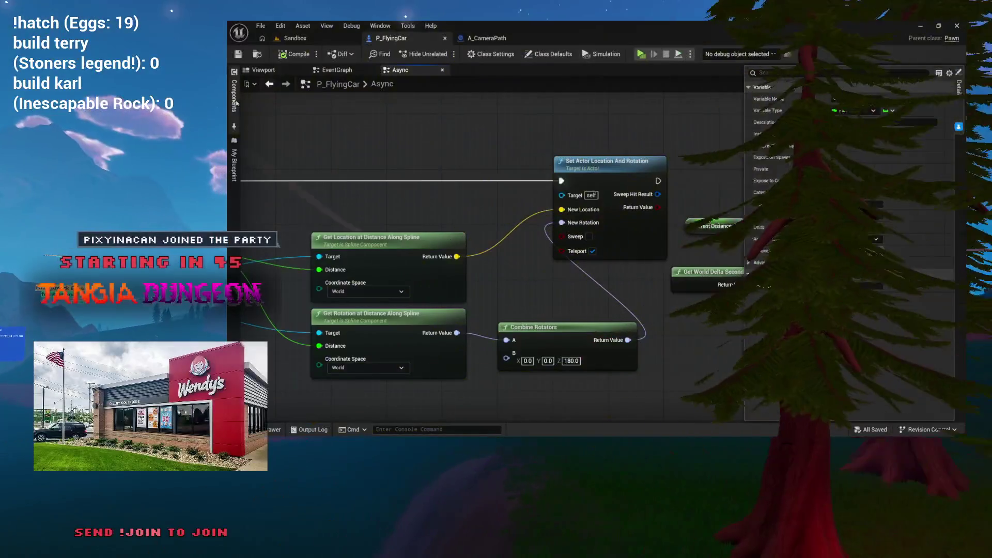
left_click(280, 72)
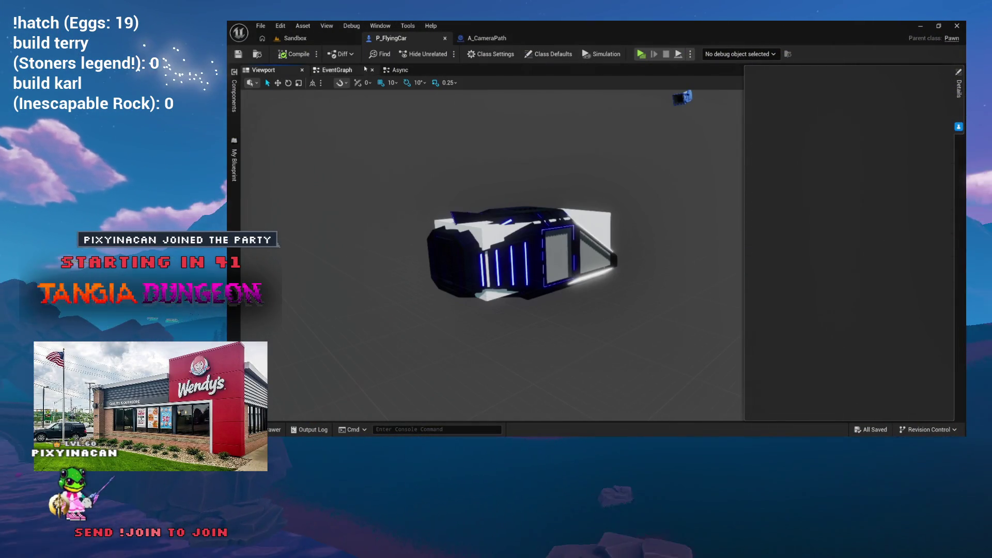
left_click(337, 69)
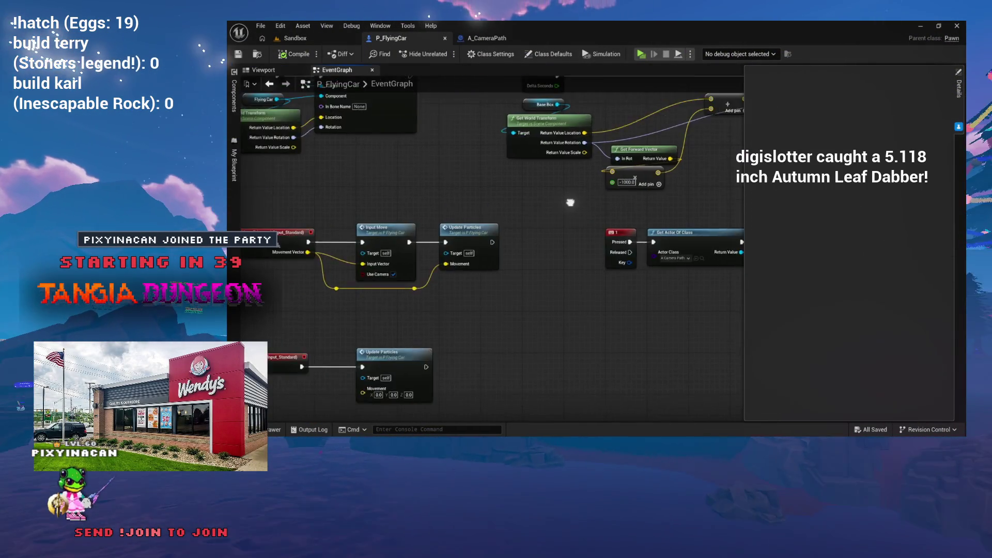
Open the Input_Look function graph from the Look input event and centre its nodes
scroll(570, 203, "down", 5)
scroll(571, 202, "up", 6)
mouse_move(506, 281)
left_mouse_down()
mouse_move(550, 253)
mouse_move(428, 258)
left_mouse_up()
double_click(493, 150)
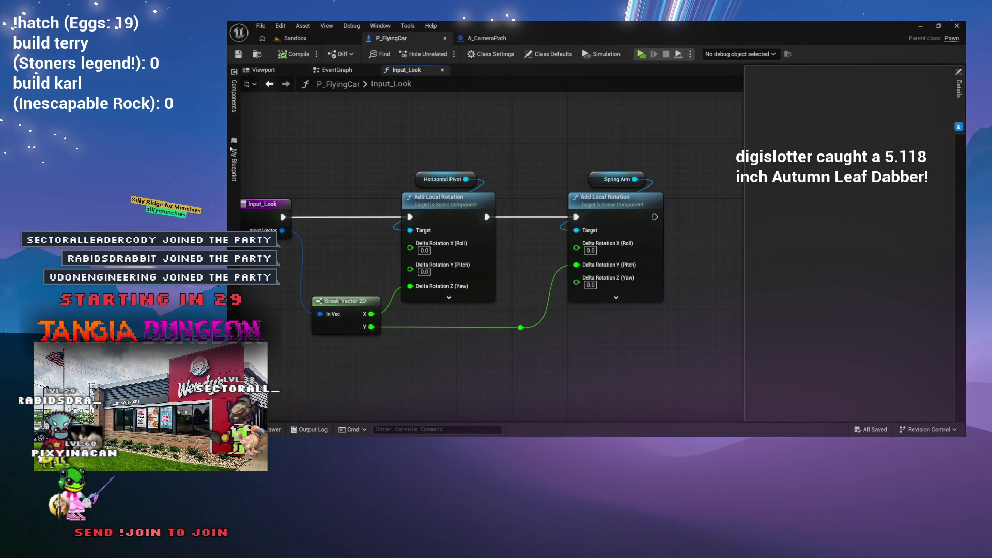
left_click_drag(458, 162, 537, 163)
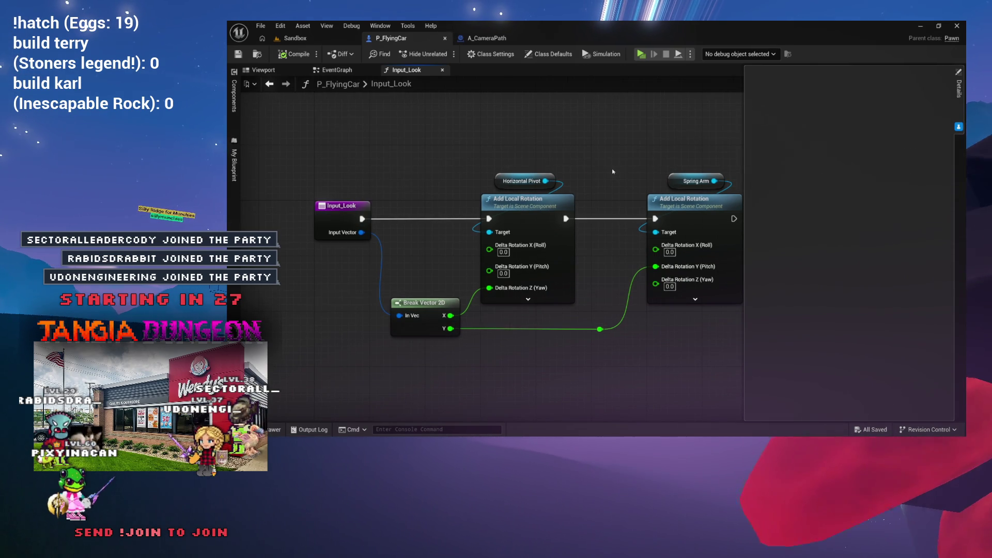
mouse_move(613, 172)
left_mouse_down()
mouse_move(624, 189)
mouse_move(614, 185)
left_mouse_up()
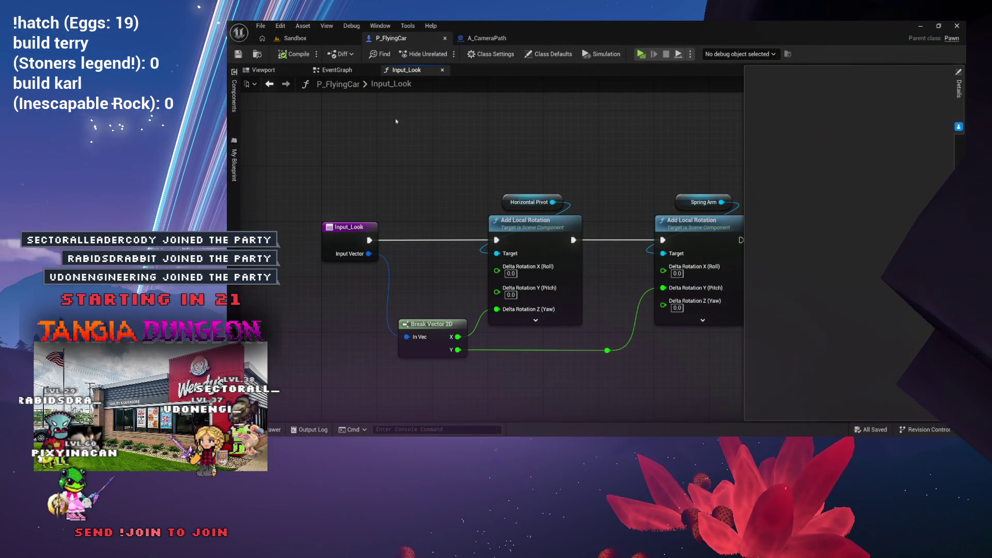
Check the HorizontalPivot and SpringArm component properties, then return to Input_Look
left_click(264, 70)
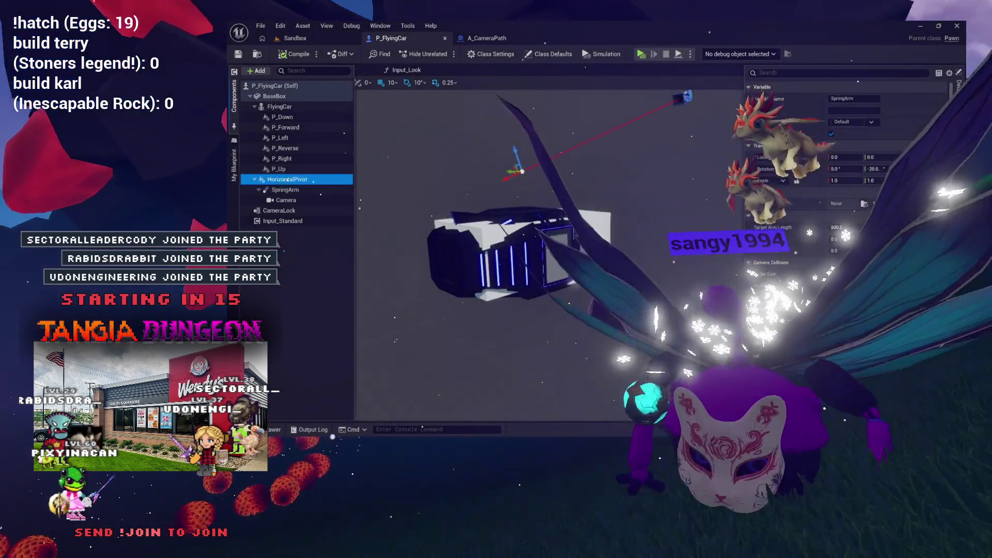
left_click(288, 180)
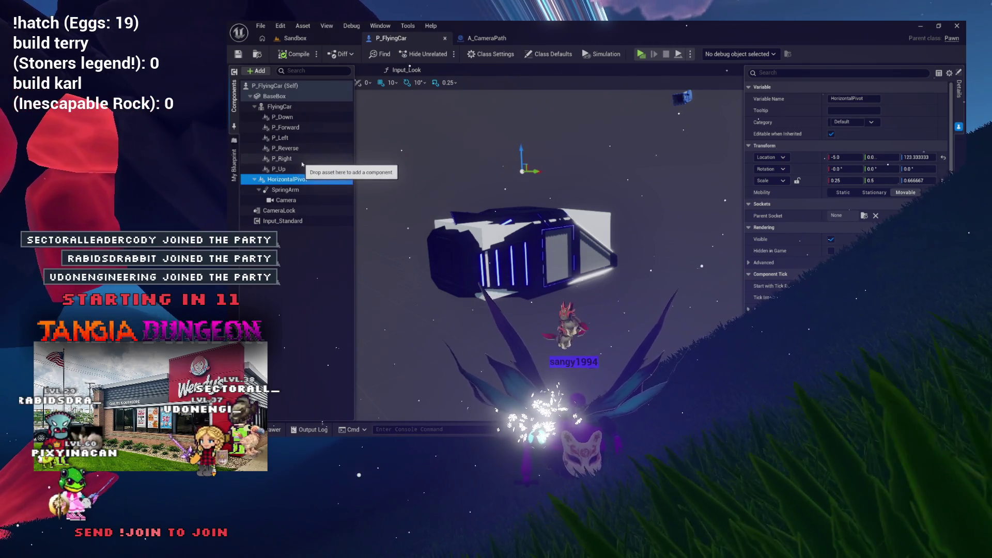
left_click(295, 189)
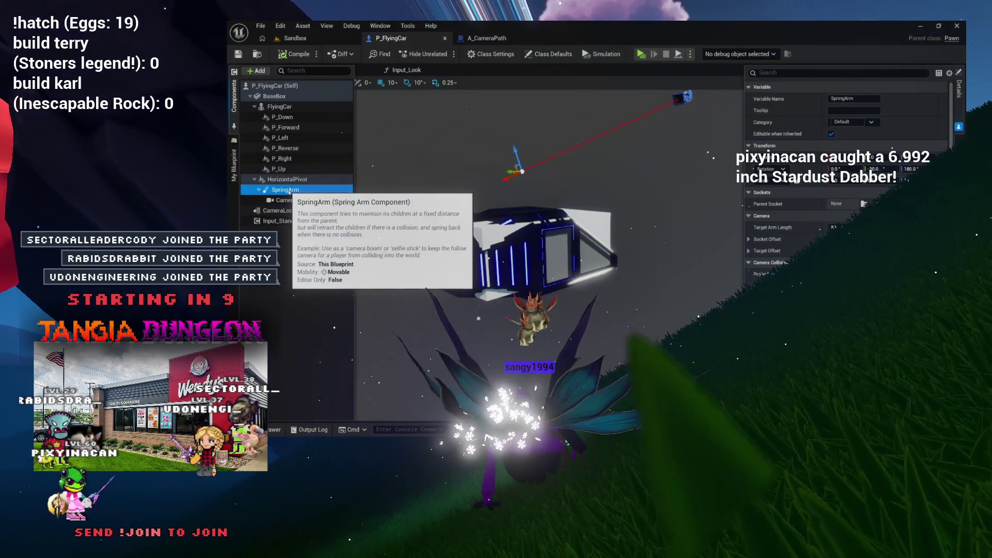
left_click(406, 70)
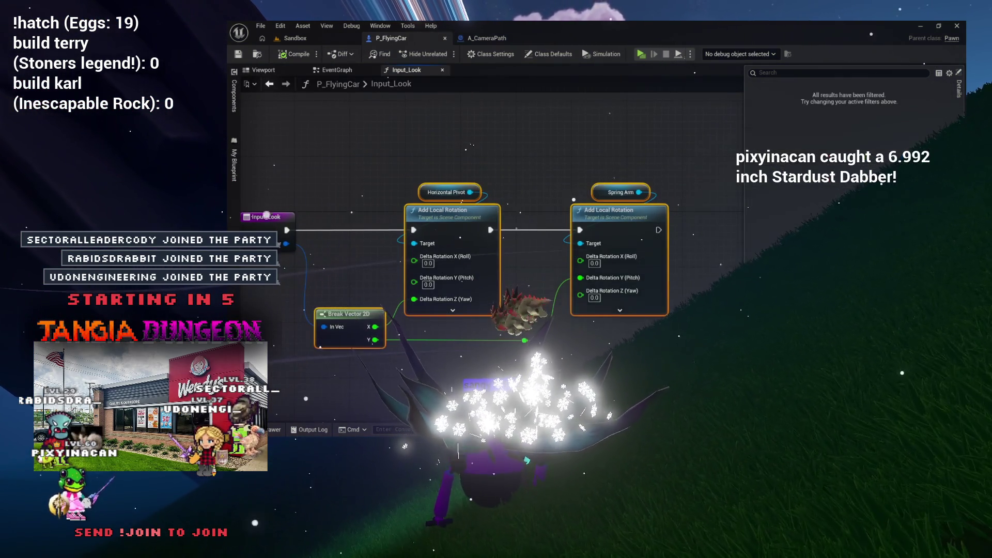
Select both Add Local Rotation nodes in Input_Look and move them further right
left_click_drag(617, 276, 618, 229)
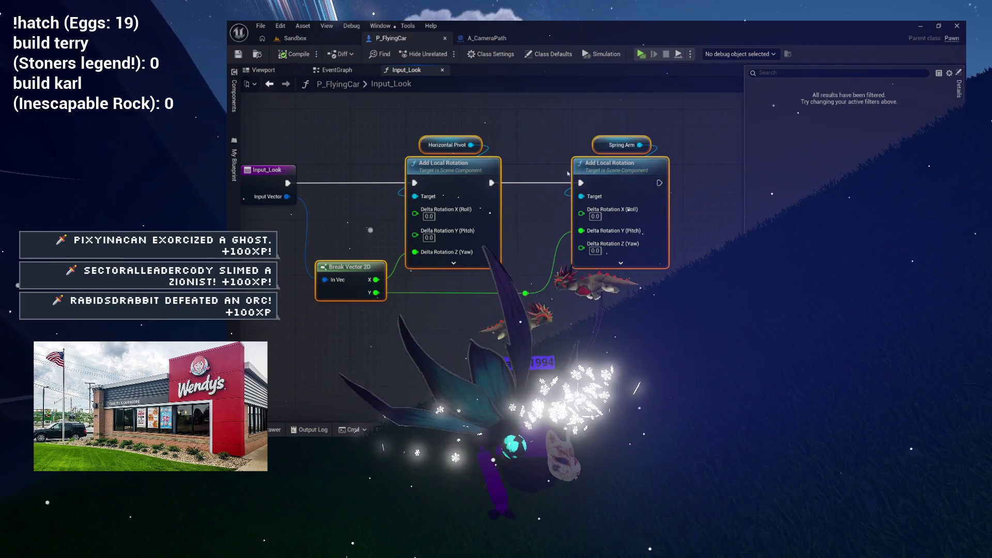
mouse_move(534, 179)
left_mouse_down()
mouse_move(518, 190)
mouse_move(564, 192)
mouse_move(564, 231)
left_mouse_up()
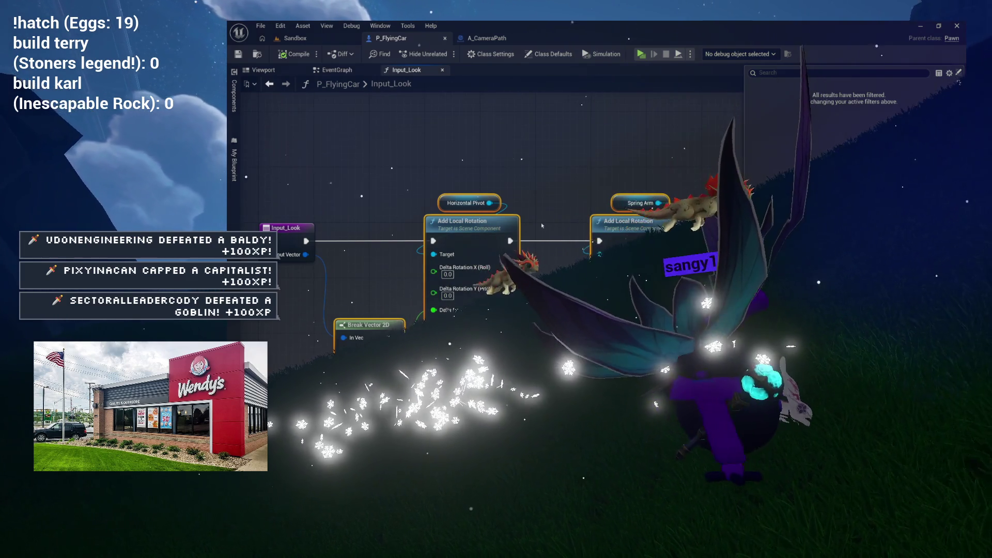
mouse_move(542, 225)
left_mouse_down()
mouse_move(471, 241)
mouse_move(458, 218)
mouse_move(553, 208)
left_mouse_up()
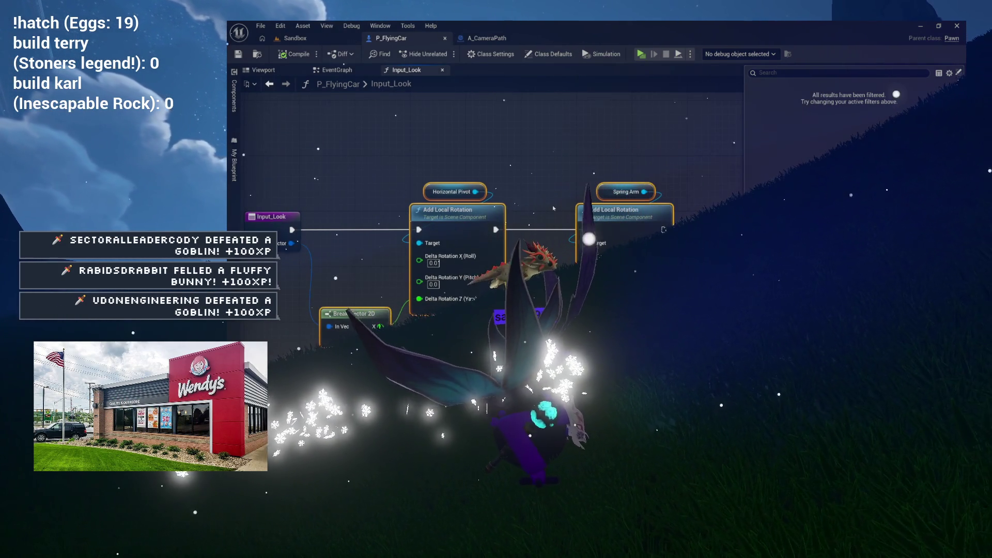
mouse_move(555, 208)
left_mouse_down()
mouse_move(529, 137)
mouse_move(563, 145)
left_mouse_up()
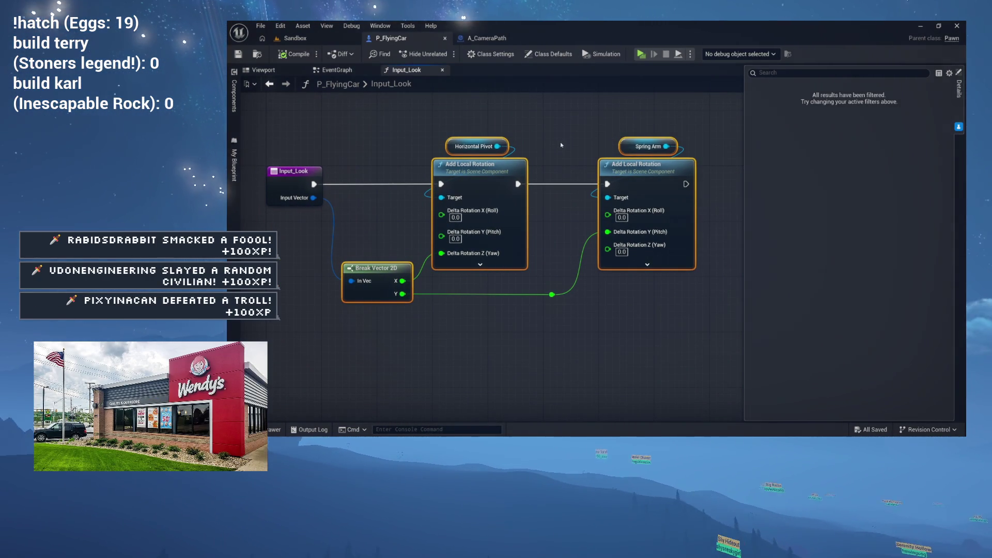
mouse_move(546, 201)
left_mouse_down()
mouse_move(592, 162)
mouse_move(607, 200)
left_mouse_up()
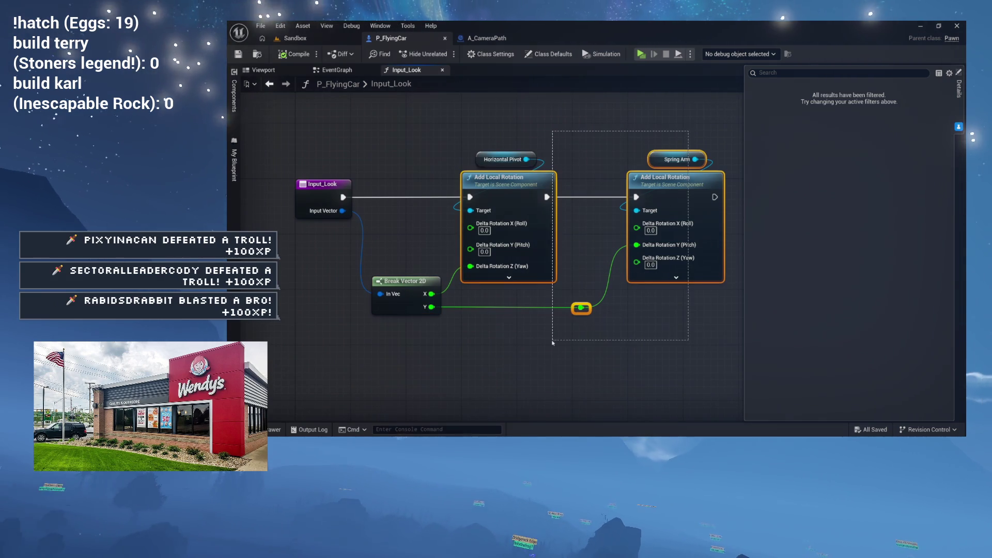
left_click_drag(522, 341, 439, 364)
left_click_drag(422, 207, 581, 206)
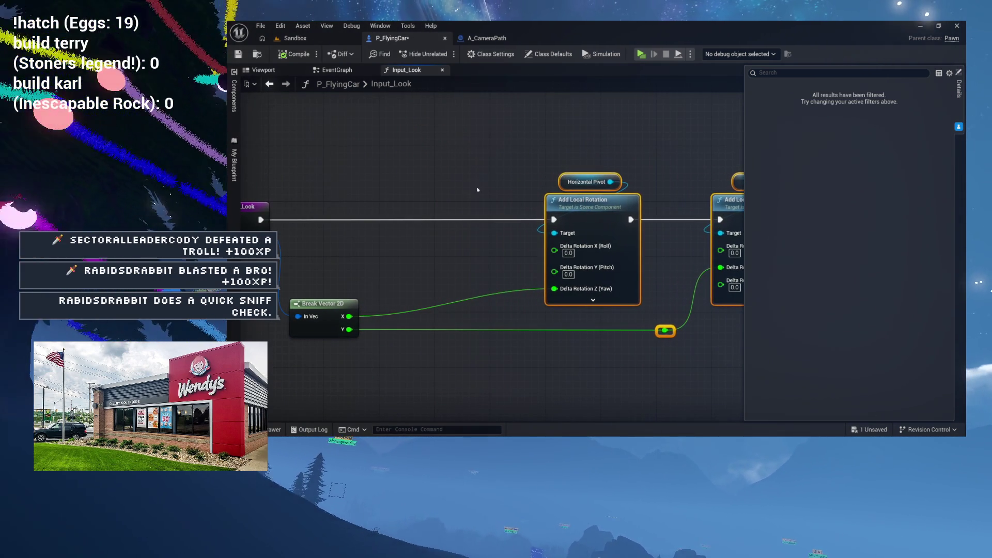
left_click(294, 71)
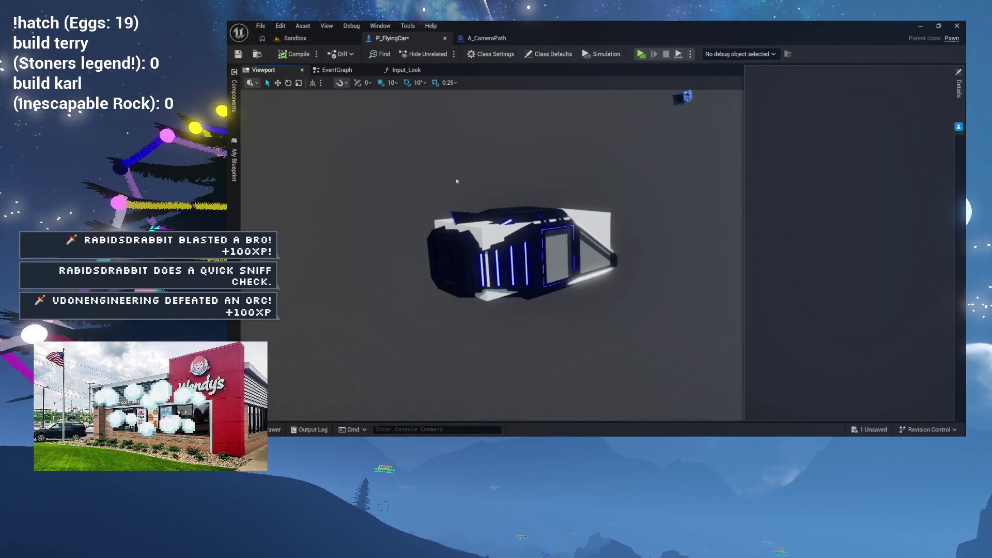
Rotate the HorizontalPivot component to 11°, then switch over to the A_CameraPath editor
left_click(234, 95)
left_click(287, 179)
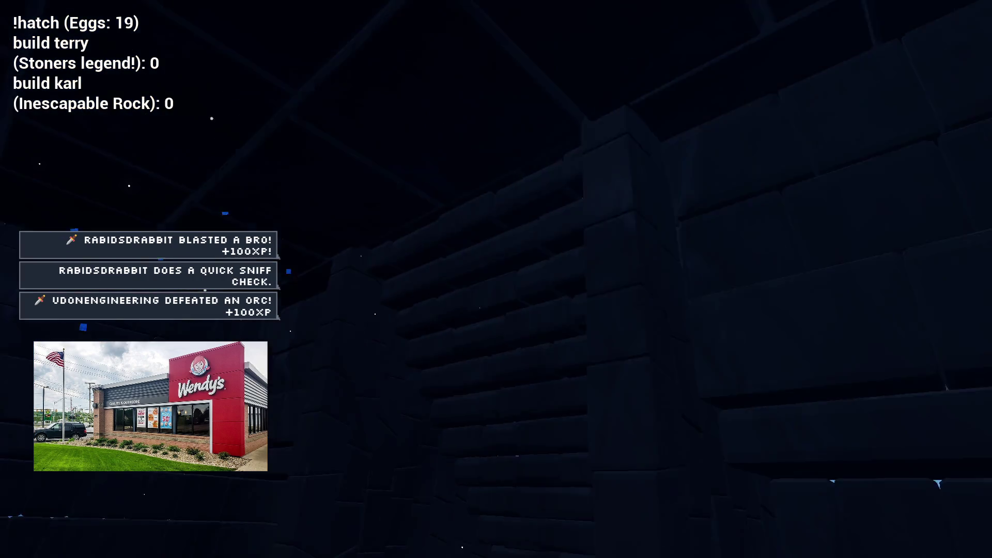
mouse_move(402, 182)
left_mouse_down()
mouse_move(408, 148)
mouse_move(642, 195)
left_mouse_up()
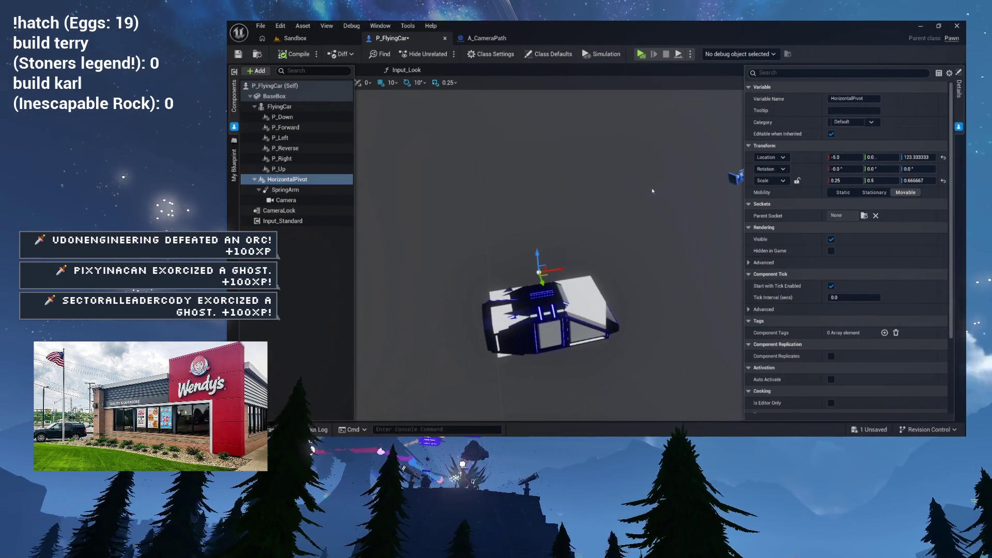
mouse_move(796, 189)
left_mouse_down()
mouse_move(620, 189)
mouse_move(667, 186)
mouse_move(698, 155)
left_mouse_up()
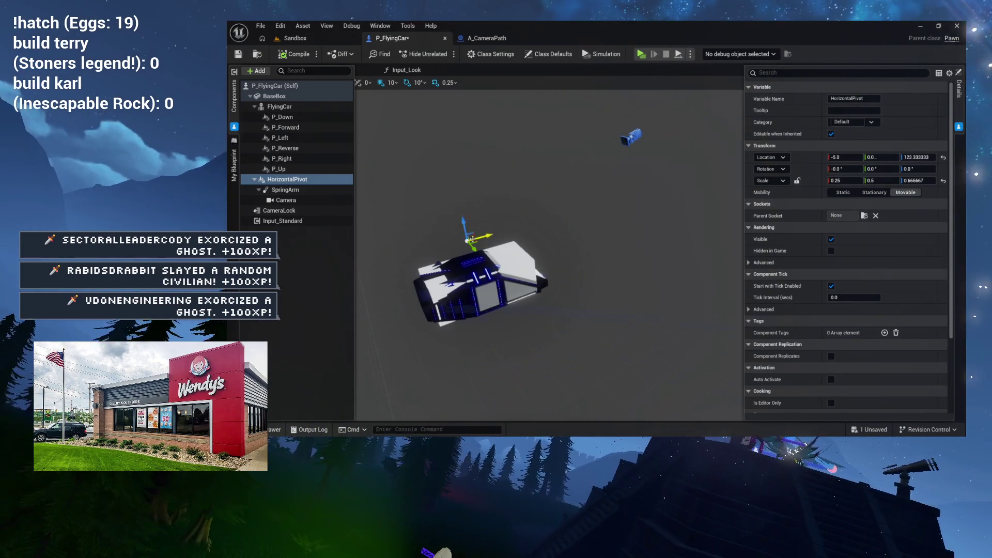
mouse_move(492, 250)
left_mouse_down()
mouse_move(450, 249)
mouse_move(492, 252)
left_mouse_up()
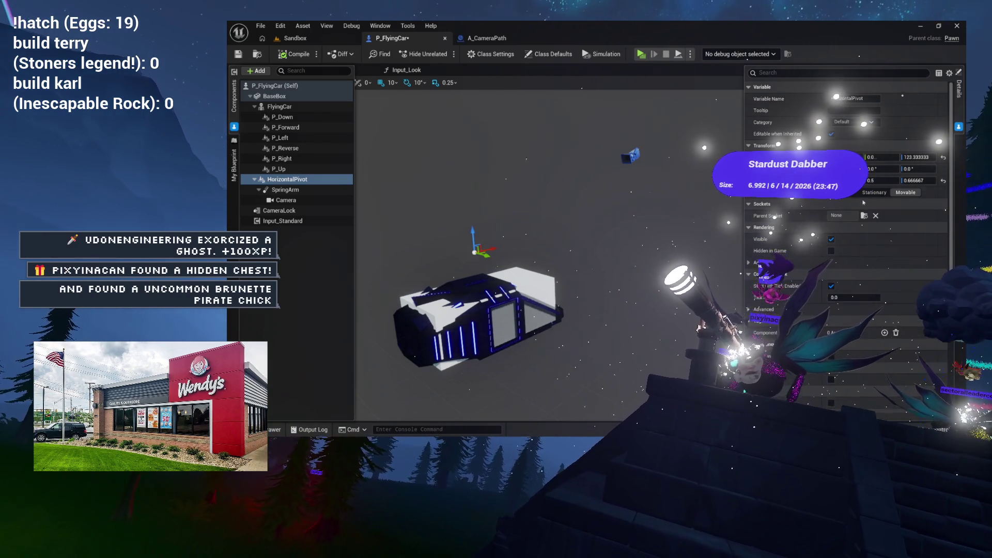
type("11")
key("Return")
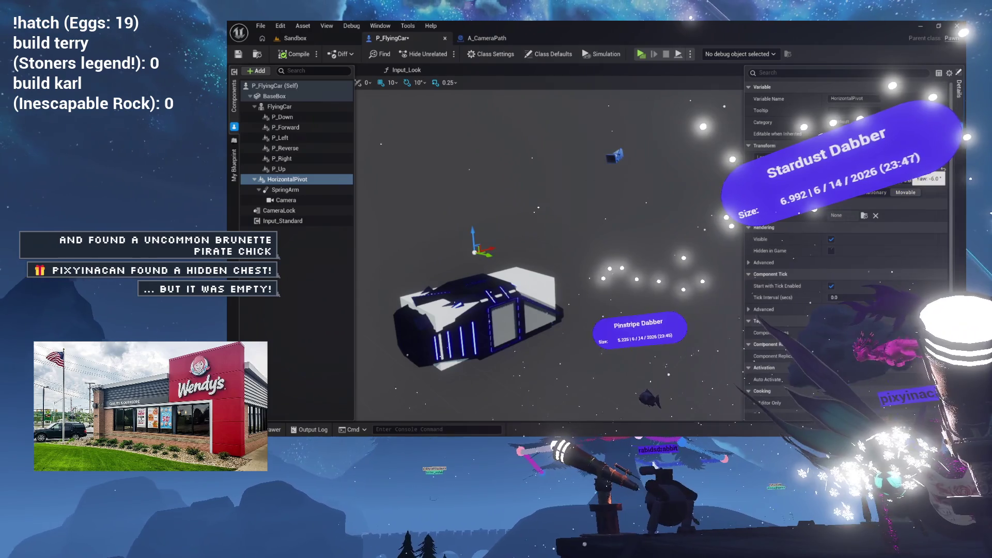
key("ctrl+Tab")
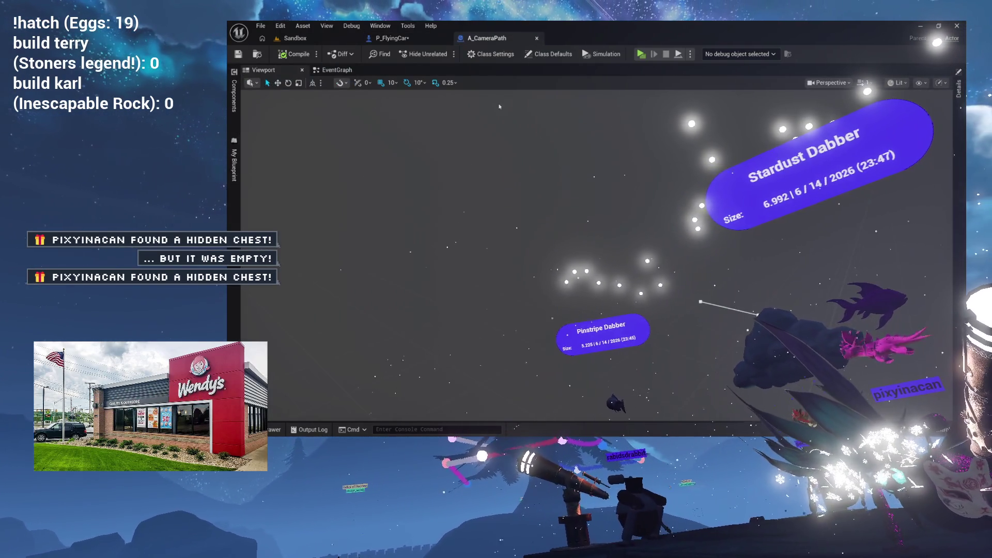
Back in P_FlyingCar's Input_Look, reposition the Horizontal Pivot node in the graph
key("ctrl+Tab")
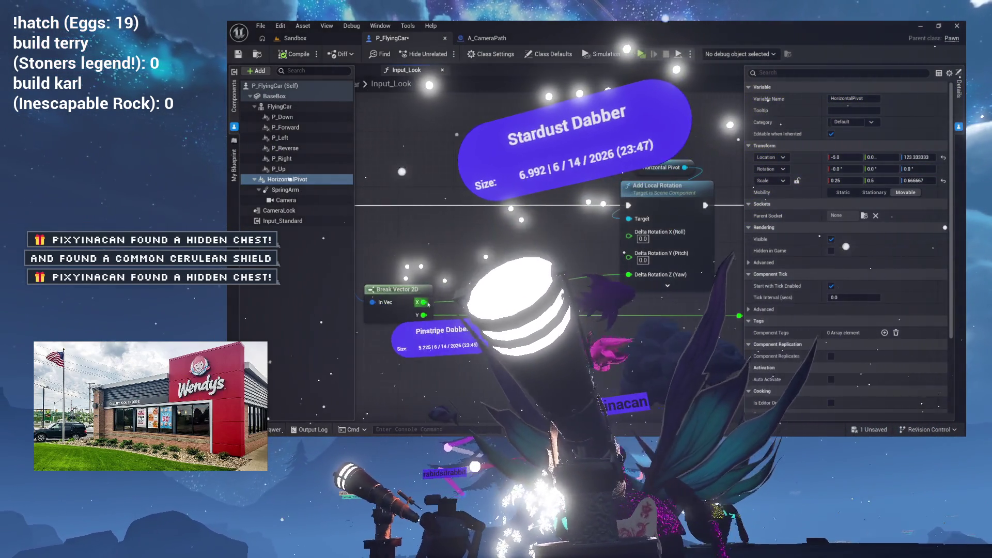
left_click_drag(429, 302, 469, 255)
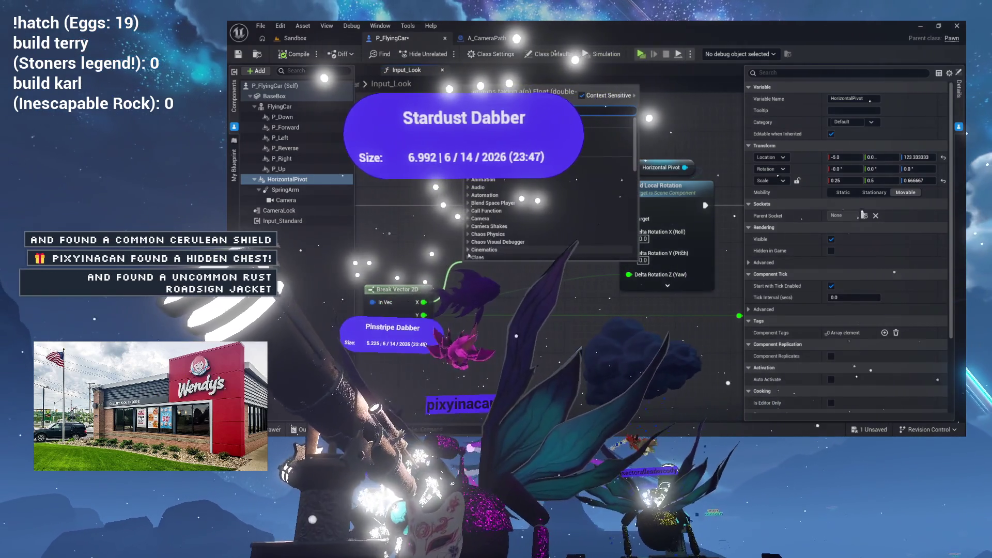
key("Escape")
mouse_move(724, 150)
left_mouse_down()
mouse_move(613, 187)
mouse_move(550, 181)
mouse_move(584, 155)
mouse_move(622, 160)
left_mouse_up()
left_click(571, 154)
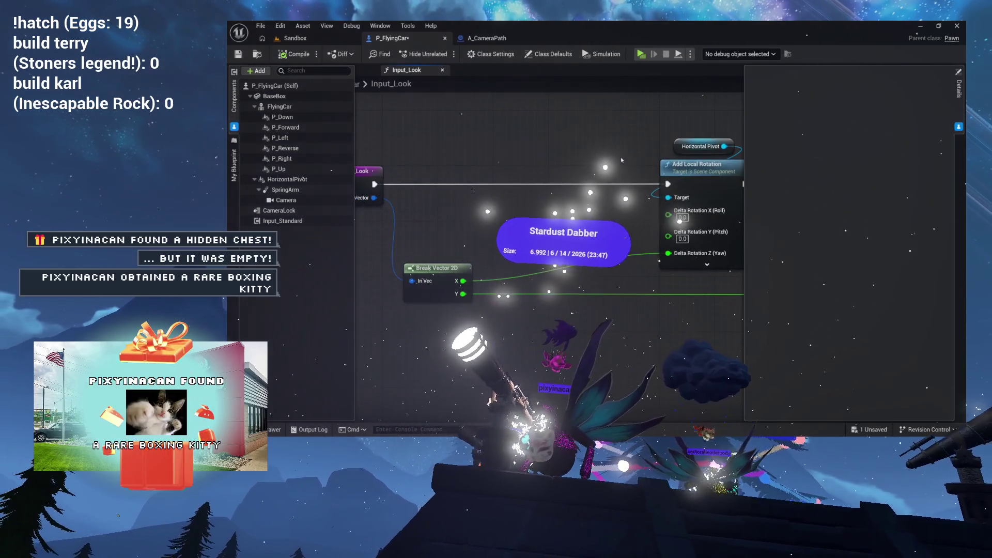
left_click_drag(689, 147, 410, 169)
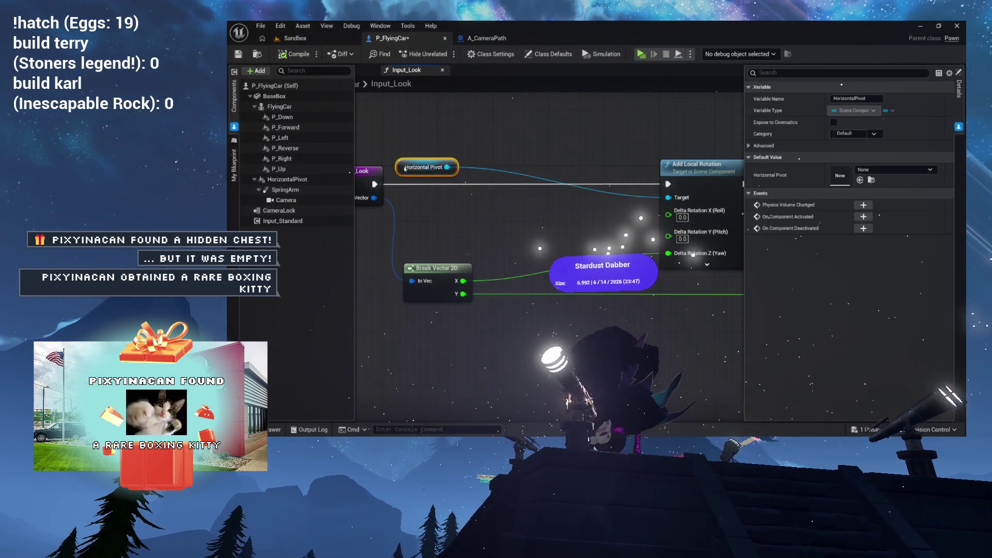
Add a Get Relative Rotation node fed by Horizontal Pivot
mouse_move(502, 125)
left_mouse_down()
mouse_move(533, 154)
mouse_move(525, 146)
left_mouse_up()
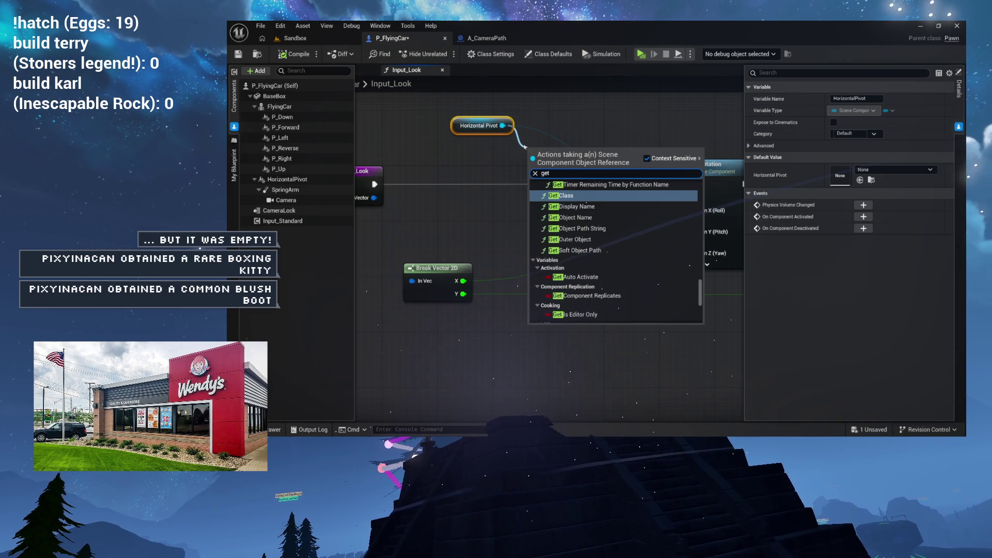
left_click(591, 112)
left_click_drag(502, 125, 498, 149)
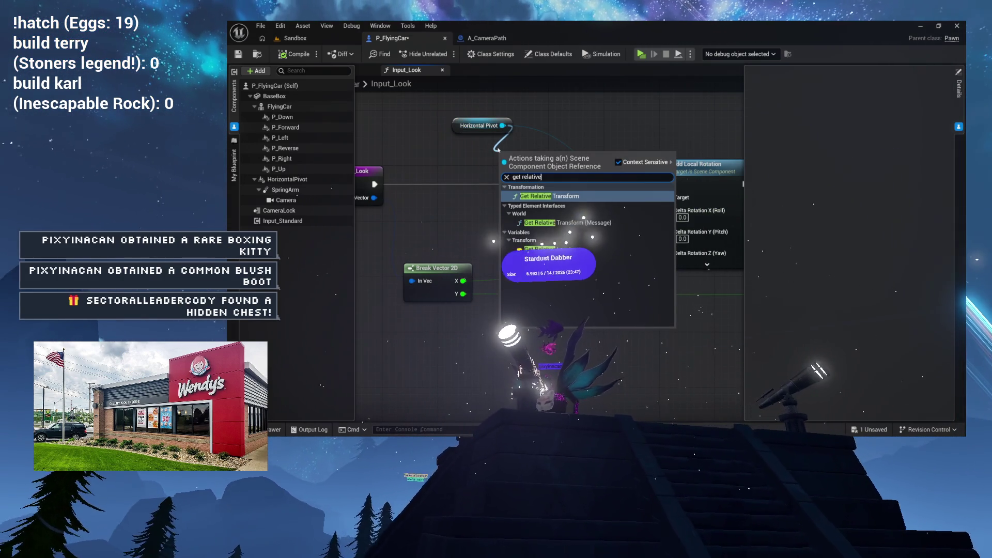
type(" rot")
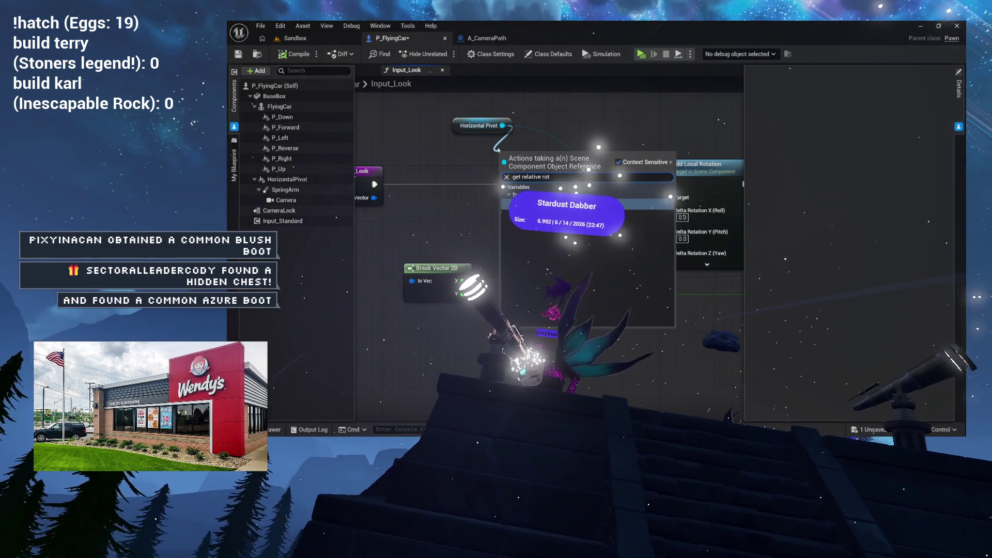
key("Return")
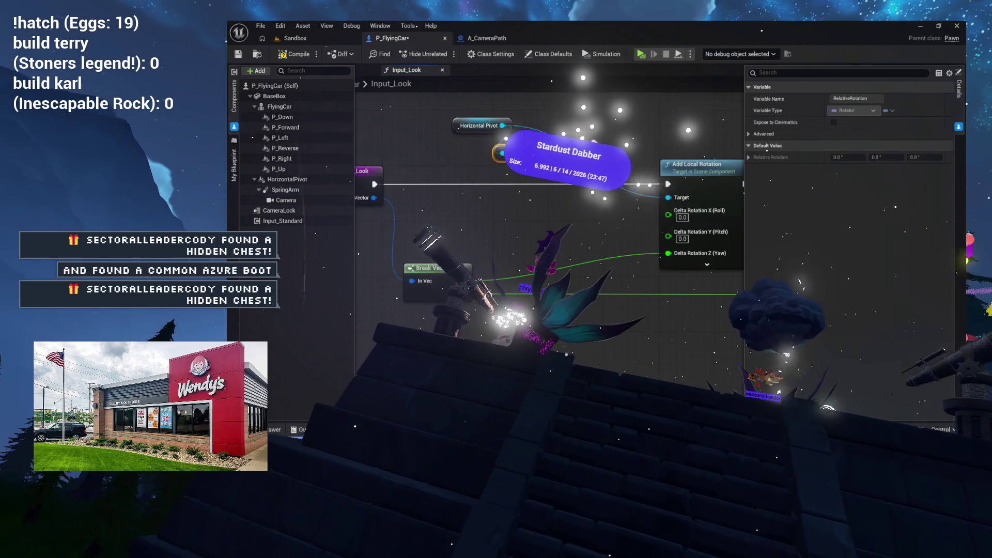
key("Escape")
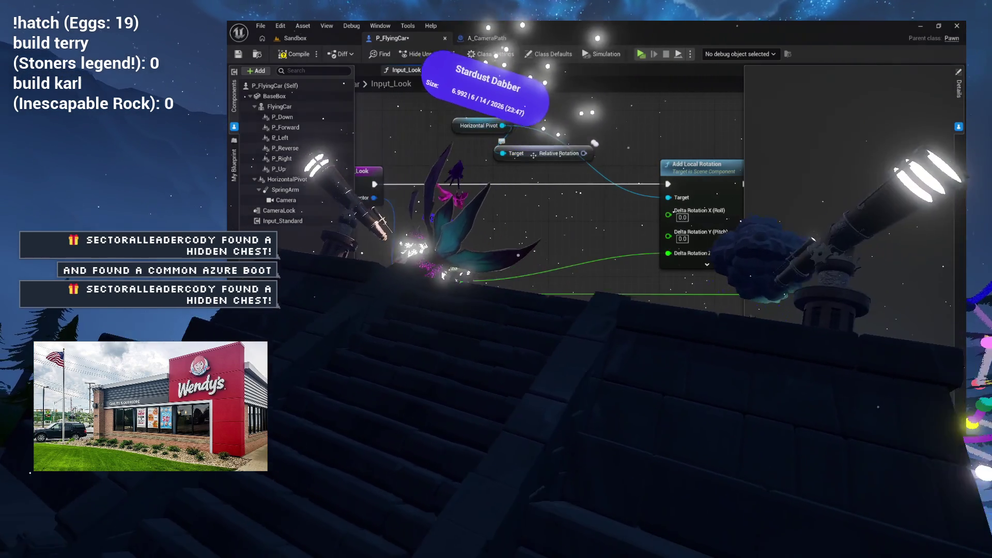
Wire the relative rotation into a Combine Rotators node with B split into roll, pitch, yaw
left_click_drag(523, 153, 526, 182)
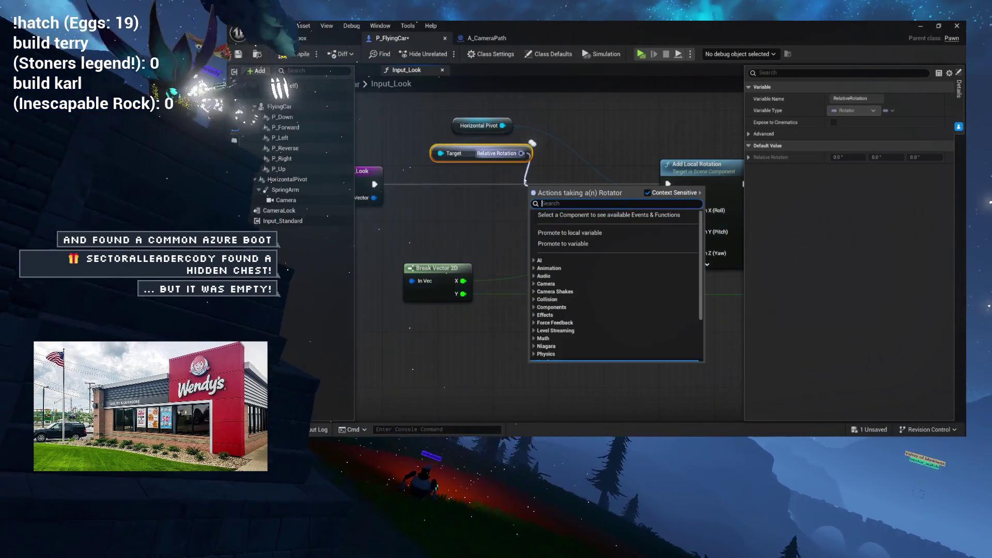
type("combine")
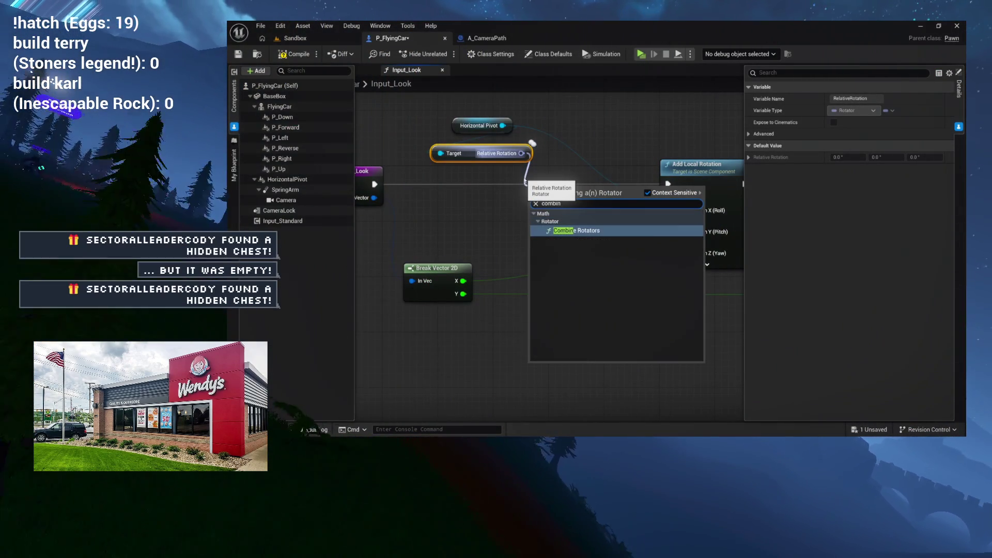
left_click(570, 228)
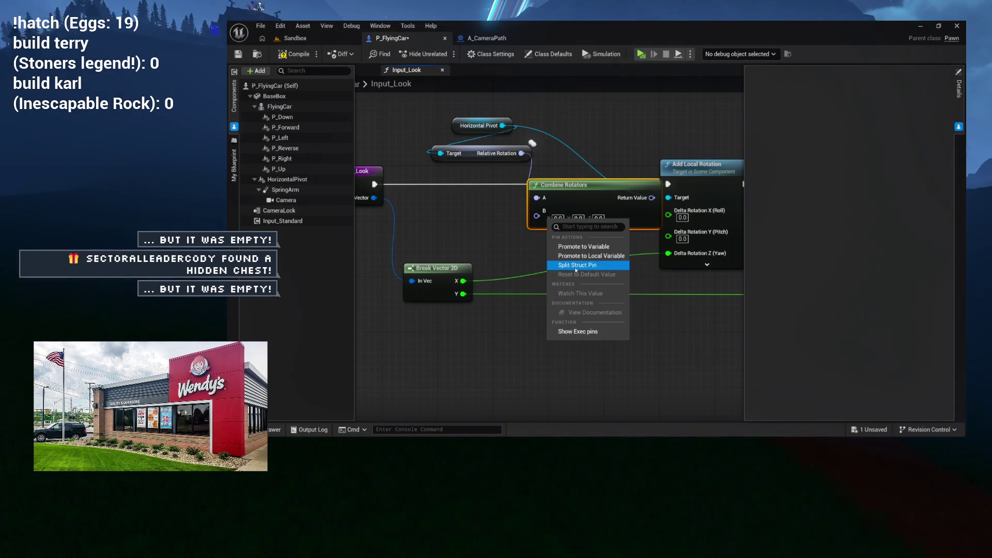
left_click(575, 265)
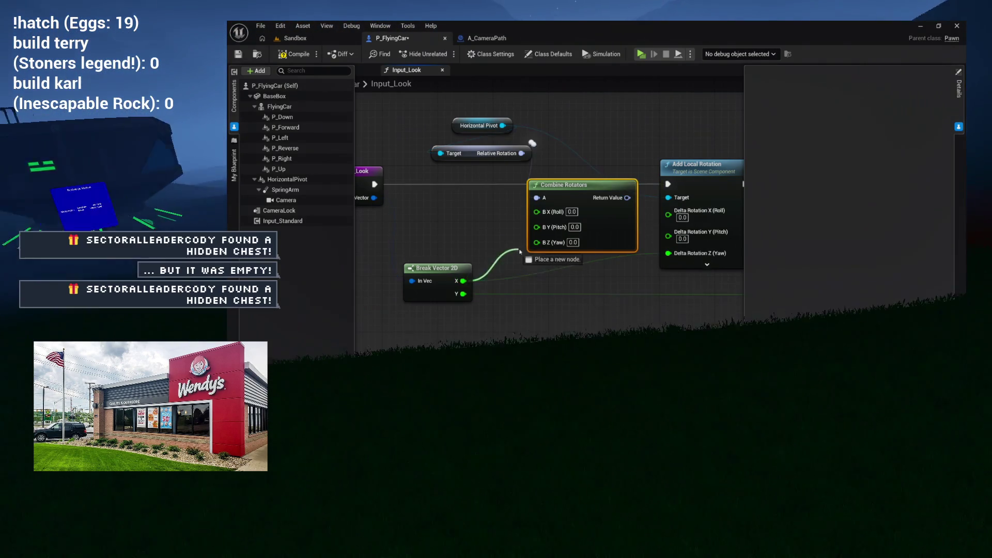
mouse_move(632, 207)
left_mouse_down()
mouse_move(490, 214)
mouse_move(537, 205)
mouse_move(574, 174)
mouse_move(621, 98)
left_mouse_up()
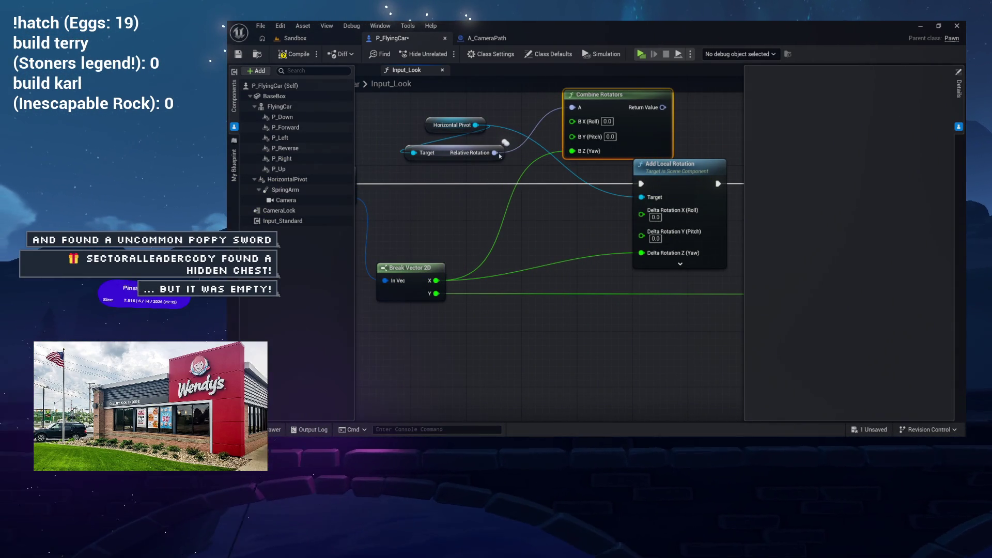
left_click_drag(494, 162, 486, 181)
Add a Break Rotator node on the pivot's relative rotation
type("brea")
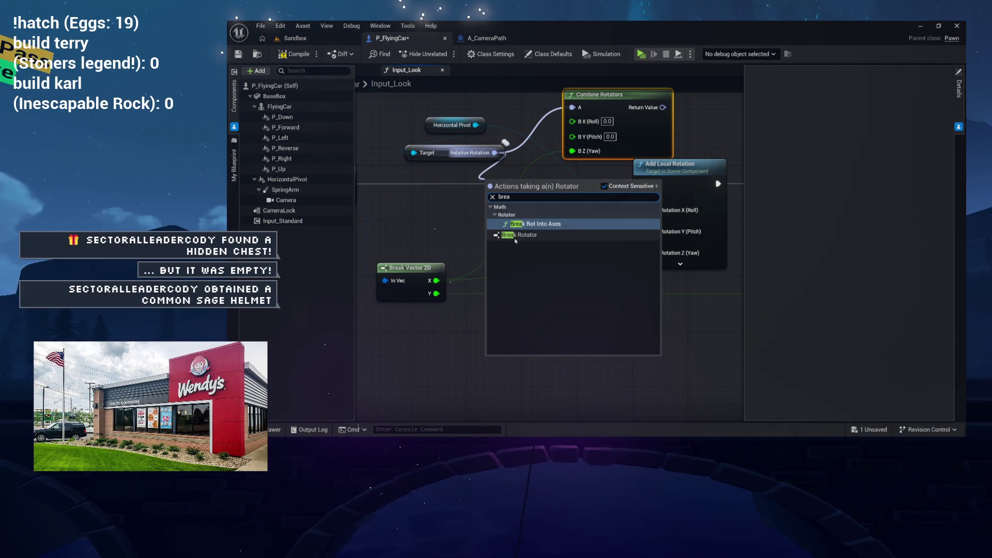
left_click(514, 236)
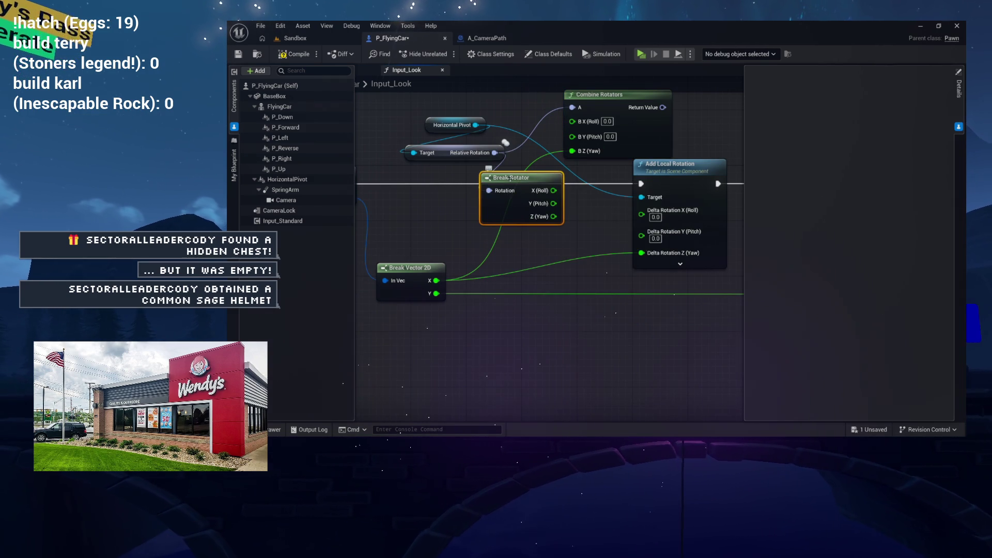
mouse_move(494, 205)
left_mouse_down()
mouse_move(408, 193)
mouse_move(455, 220)
left_mouse_up()
left_click_drag(500, 189, 410, 182)
Add a float Add node summing the rotator's Yaw with Break Vector 2D X
left_click_drag(446, 221, 498, 226)
type("add")
key("Return")
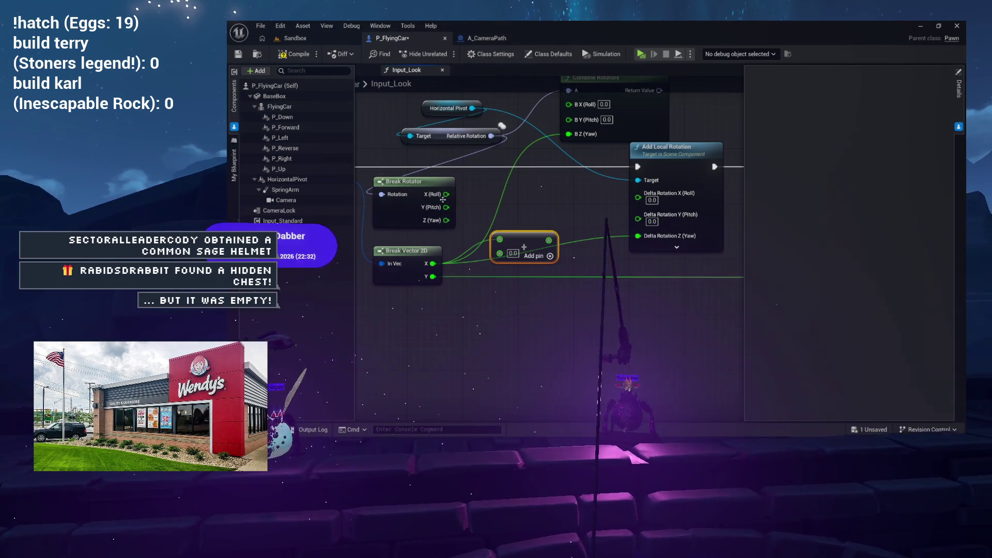
mouse_move(445, 220)
left_mouse_down()
mouse_move(498, 253)
mouse_move(495, 273)
mouse_move(500, 253)
left_mouse_up()
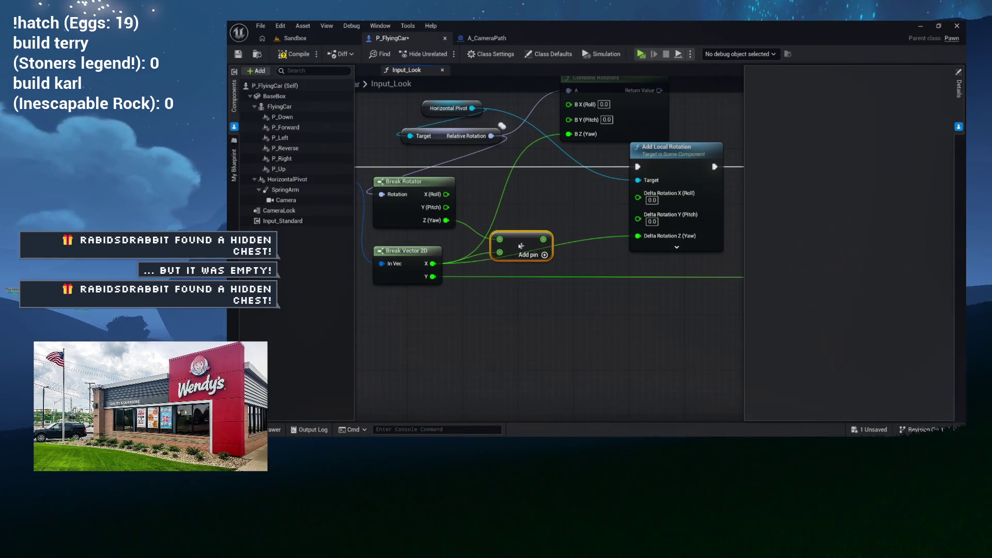
mouse_move(504, 232)
left_mouse_down()
mouse_move(562, 227)
mouse_move(543, 222)
mouse_move(553, 209)
mouse_move(538, 216)
left_mouse_up()
type("g")
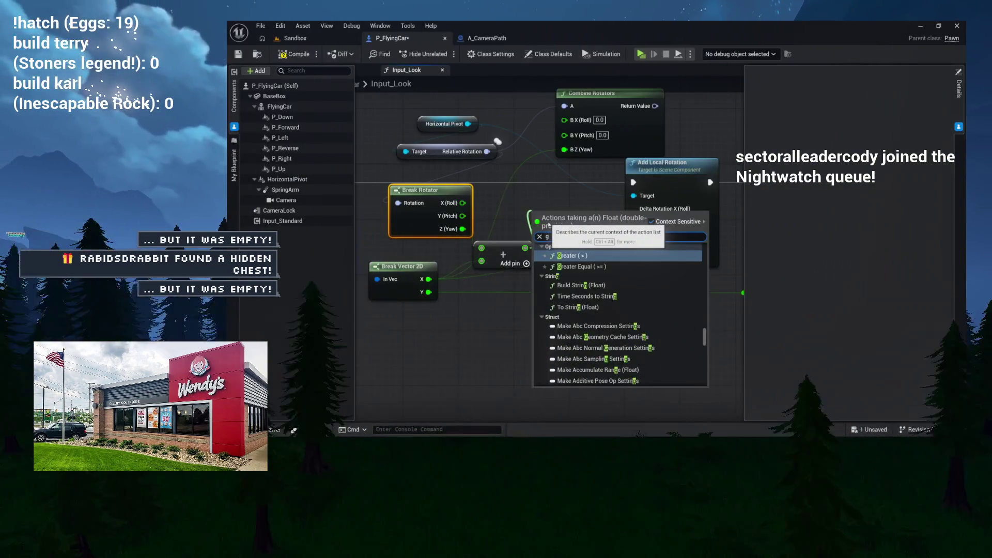
type("reater")
Connect a Clamp (Float) node to the Add node's result
mouse_move(533, 231)
left_mouse_down()
mouse_move(579, 203)
mouse_move(589, 229)
left_mouse_up()
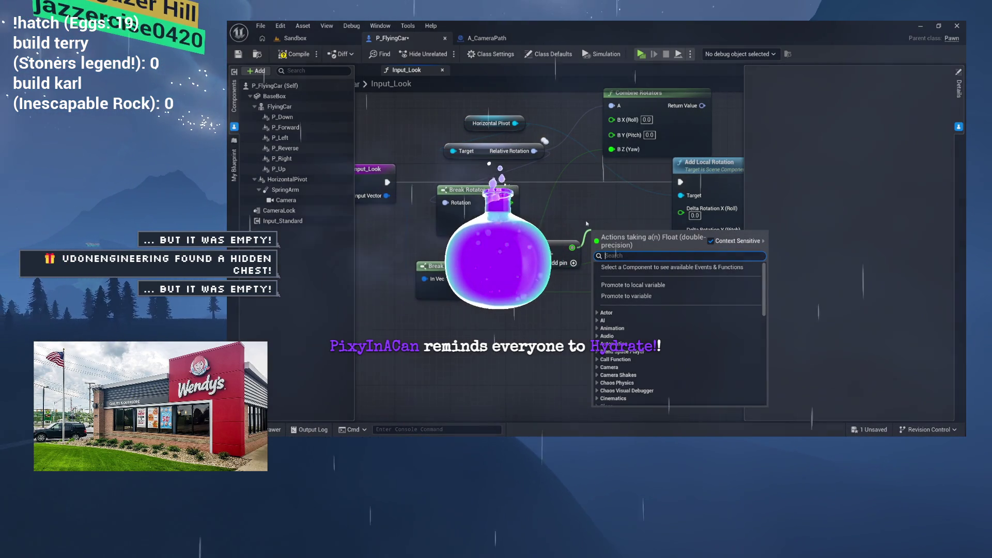
type("clamp")
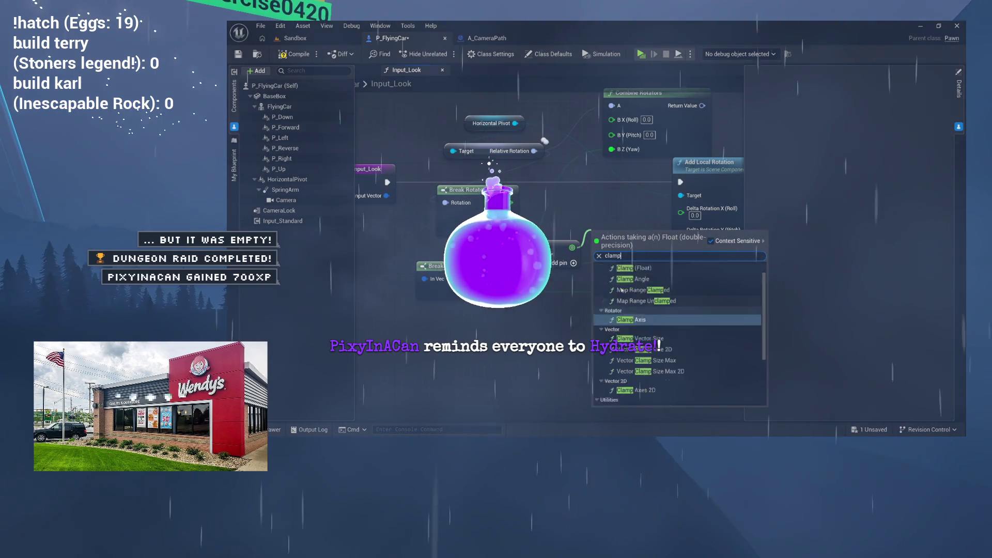
left_click(635, 282)
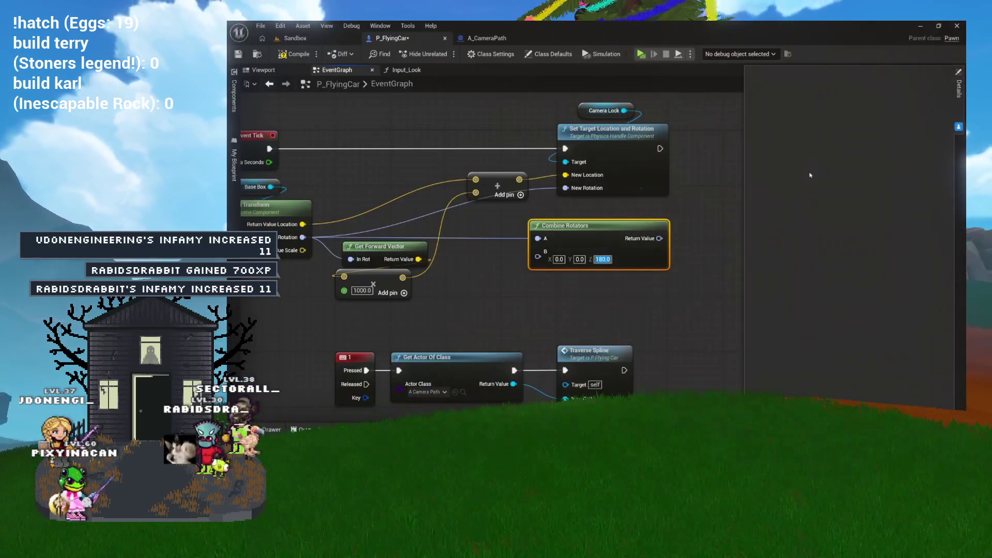
Wire Combine Rotators' Return Value into New Rotation of Set Target Location and Rotation
left_click_drag(659, 238, 634, 211)
left_click_drag(585, 188, 586, 188)
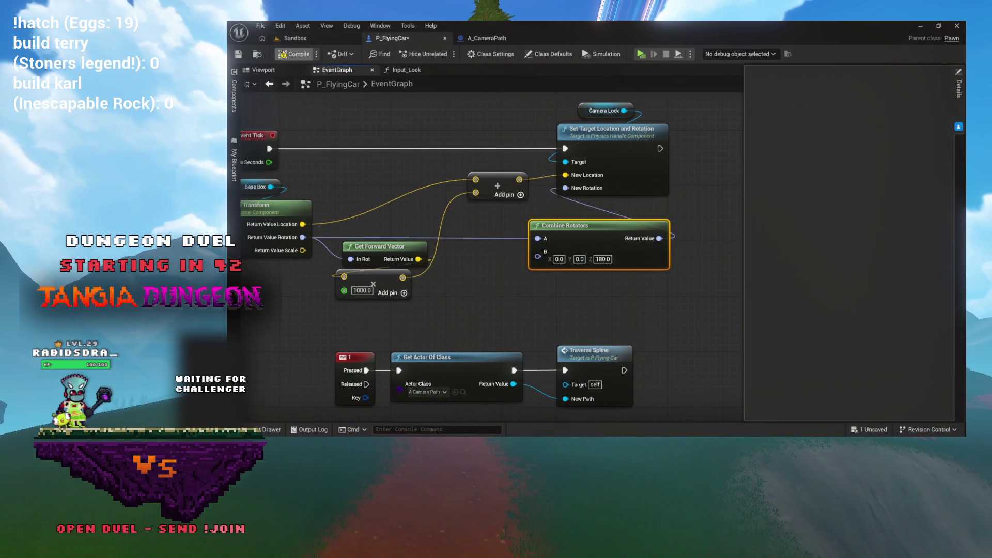
left_click_drag(482, 110, 442, 104)
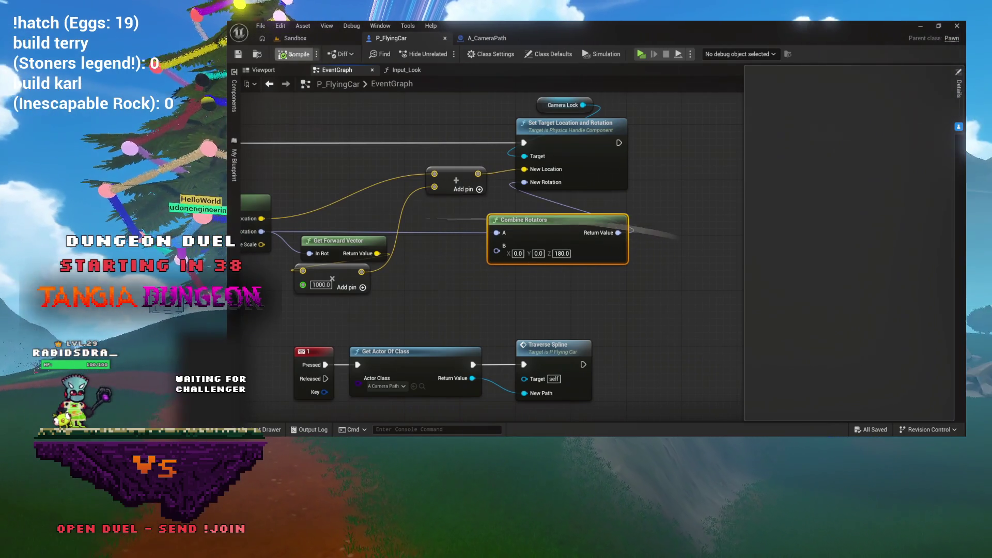
left_click(331, 40)
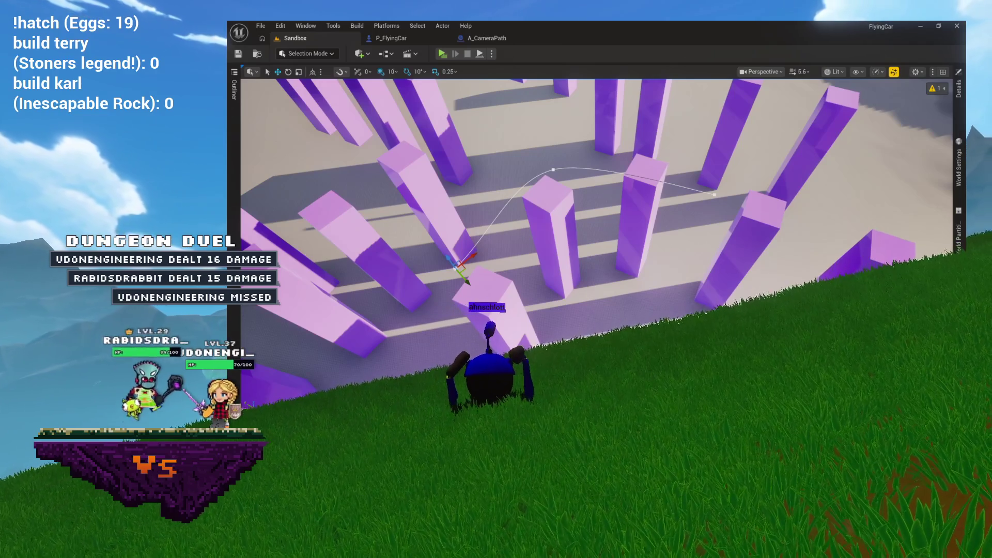
Briefly play the Sandbox level to watch the car fly, then return to P_FlyingCar
left_click(442, 53)
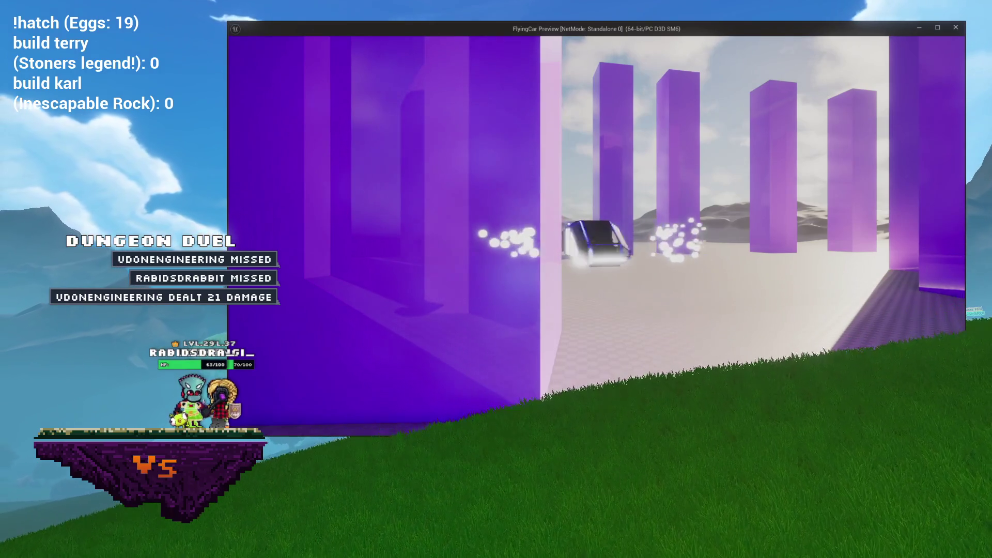
key("Escape")
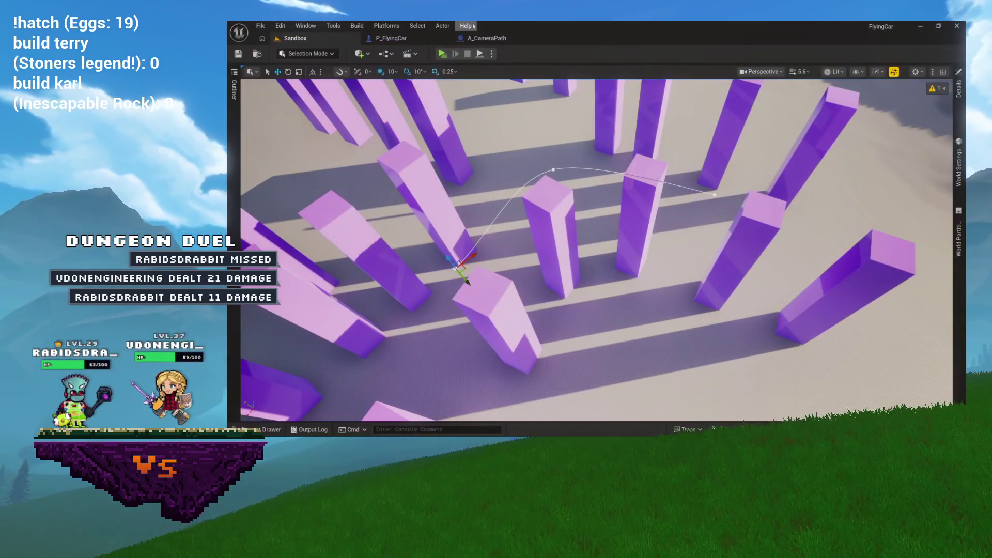
left_click(391, 38)
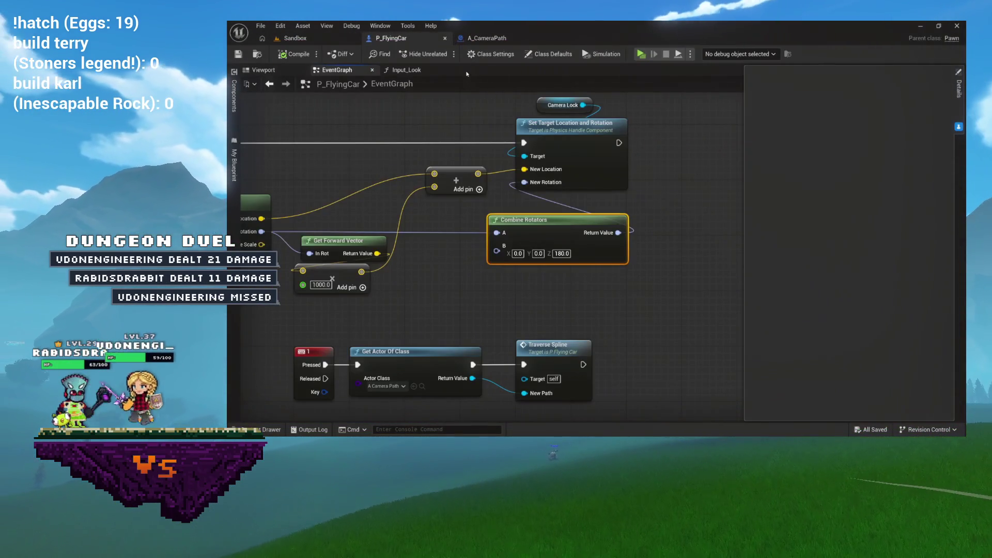
Close Input_Look, view the Input_Move and ApplyRotation graphs, then return to the Sandbox level
left_click(436, 71)
left_click(443, 70)
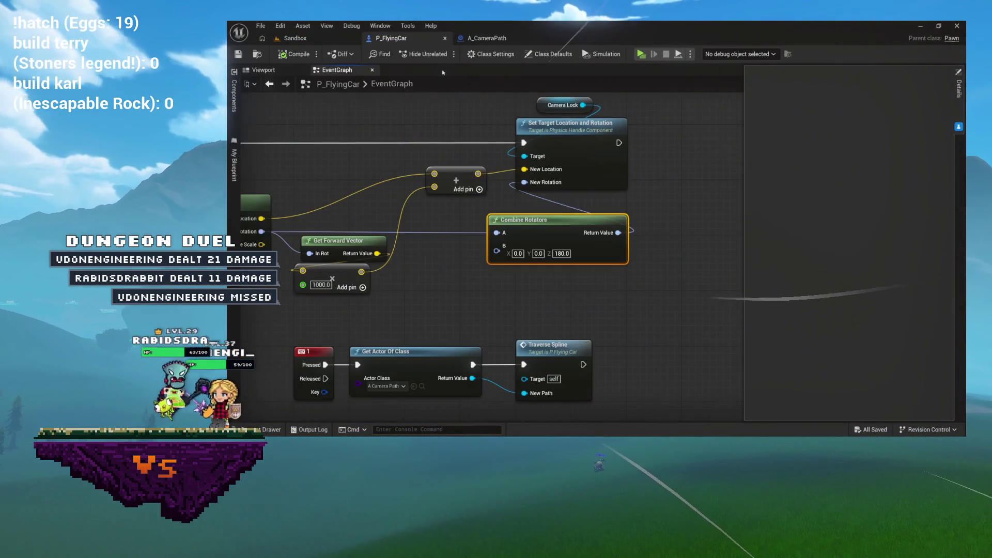
left_click(234, 165)
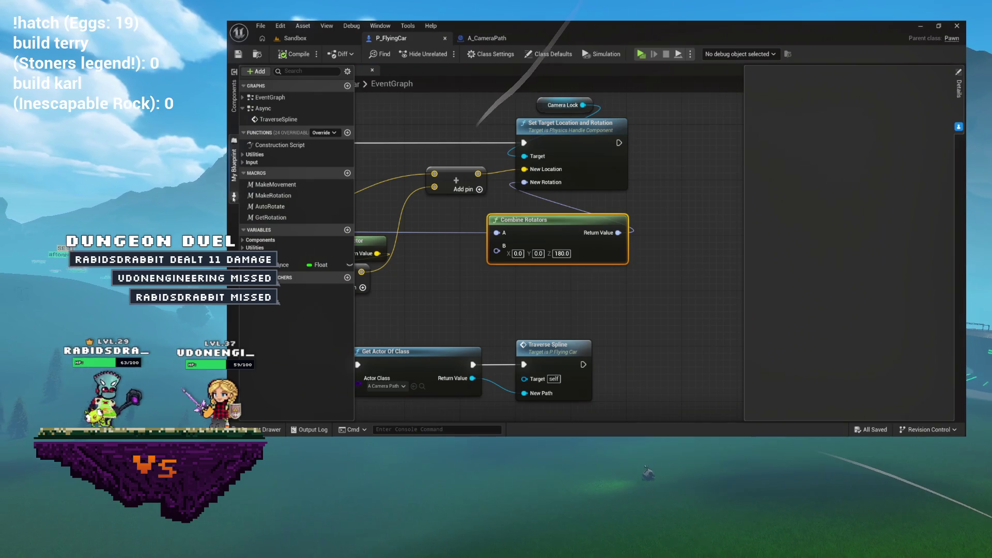
left_click(242, 163)
double_click(273, 171)
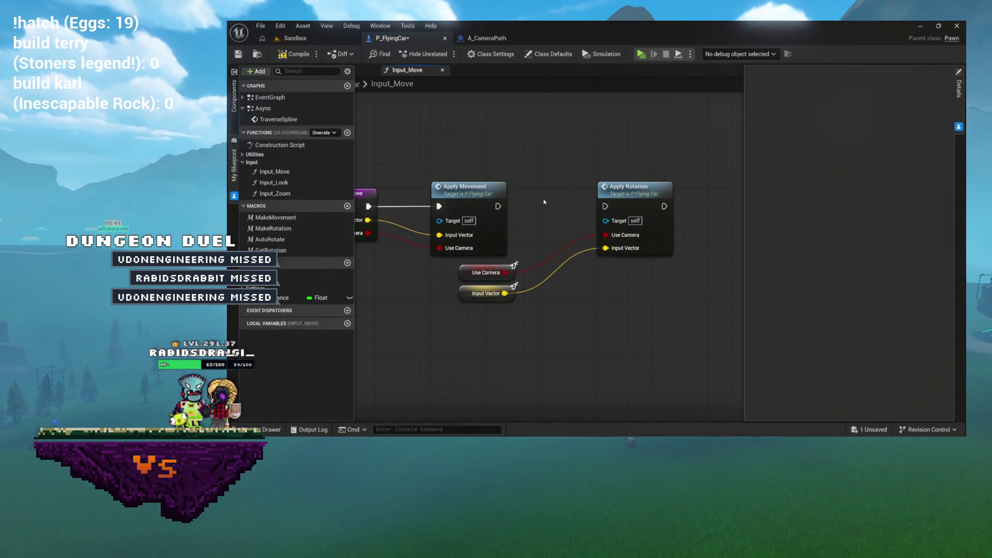
double_click(603, 192)
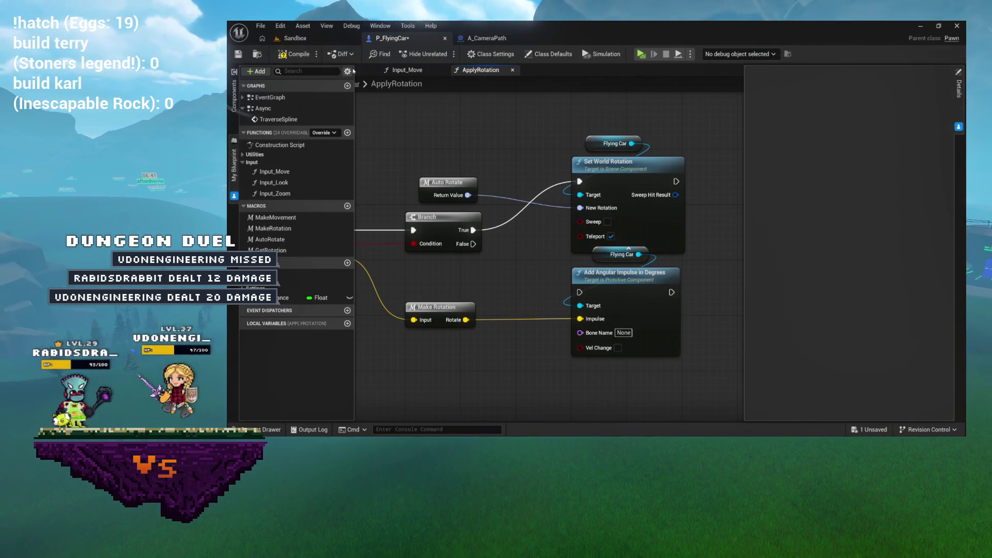
left_click(318, 41)
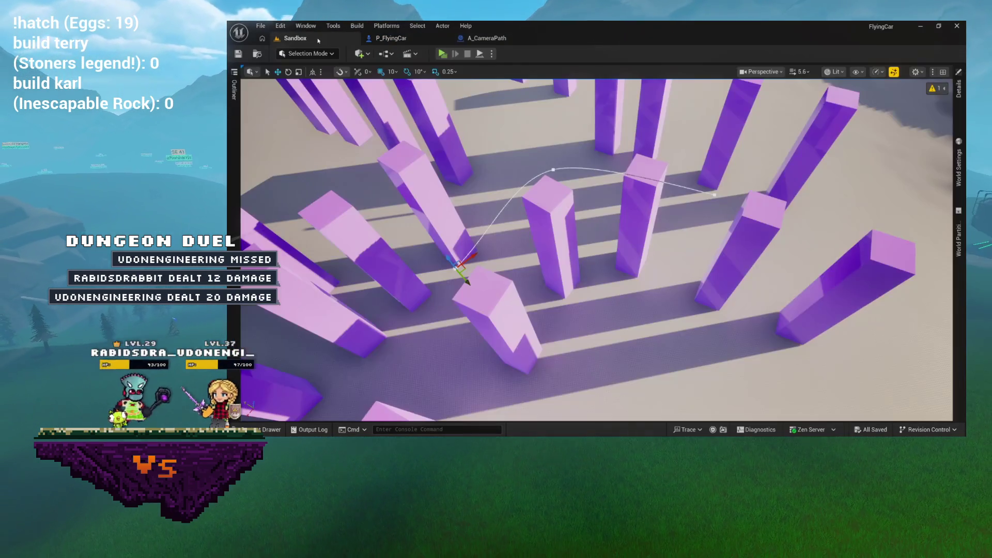
Run and stop a FlyingCar play preview, then return to P_FlyingCar's ApplyRotation graph
left_click(443, 54)
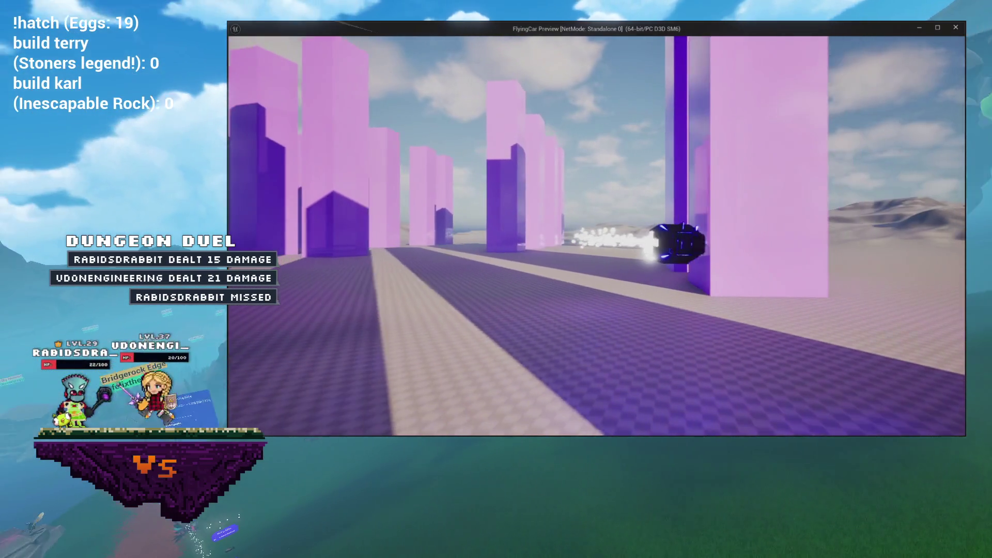
key("Escape")
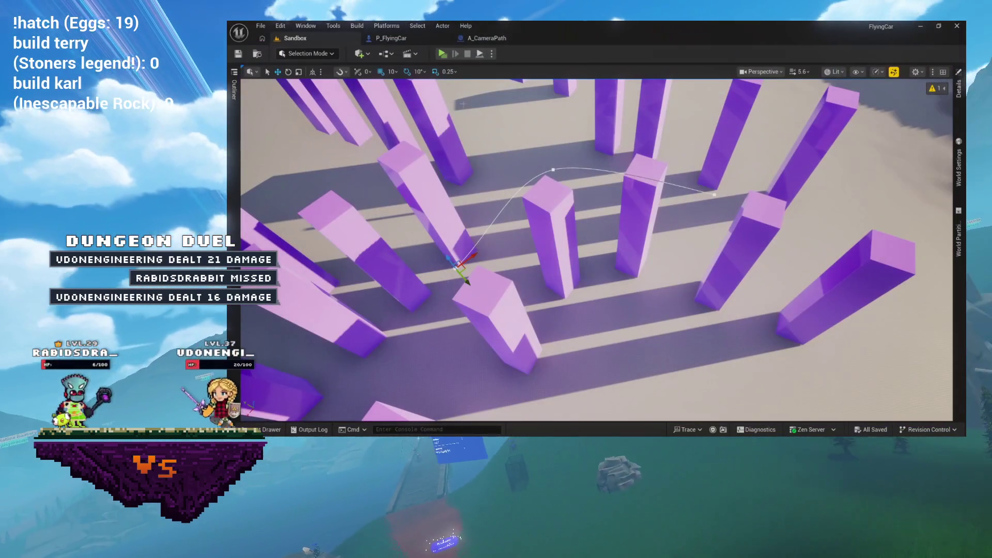
left_click(490, 38)
left_click(429, 39)
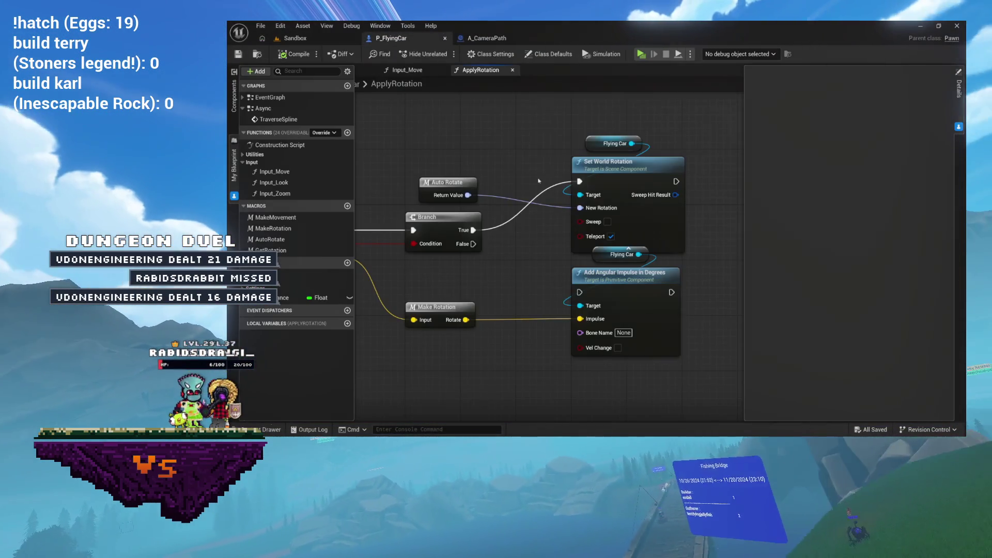
Close the ApplyRotation and Input_Move graphs and switch to the TraverseSpline function
scroll(548, 208, "down", 8)
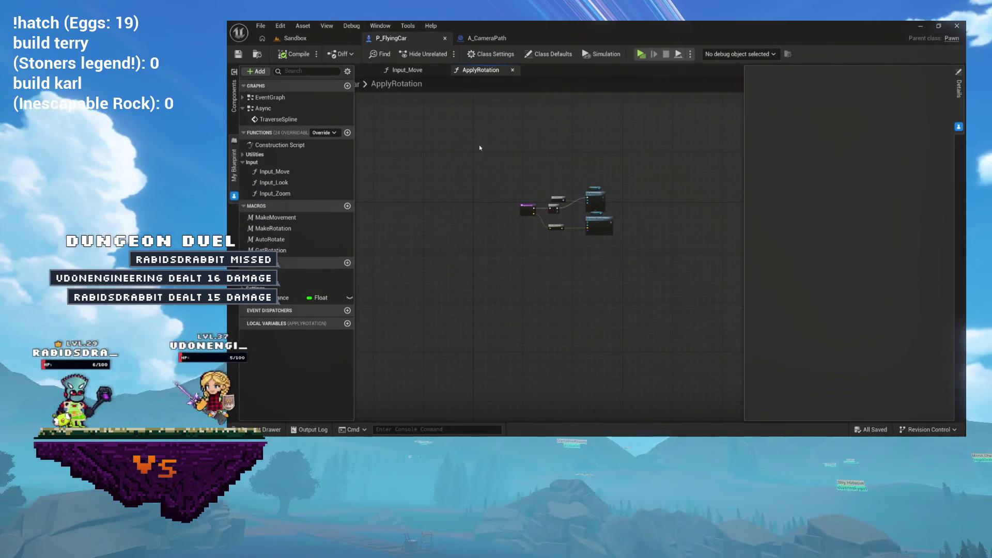
left_click(511, 71)
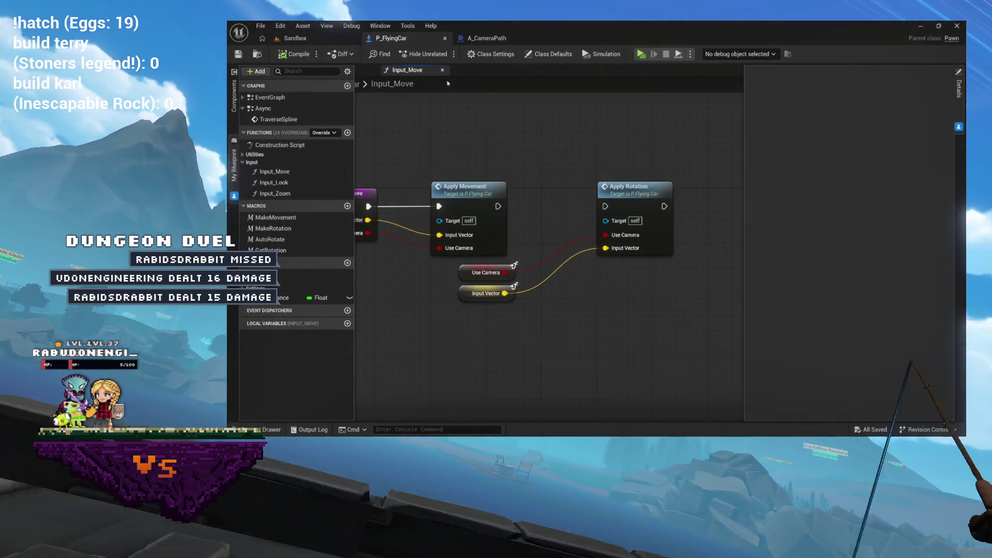
left_click(444, 71)
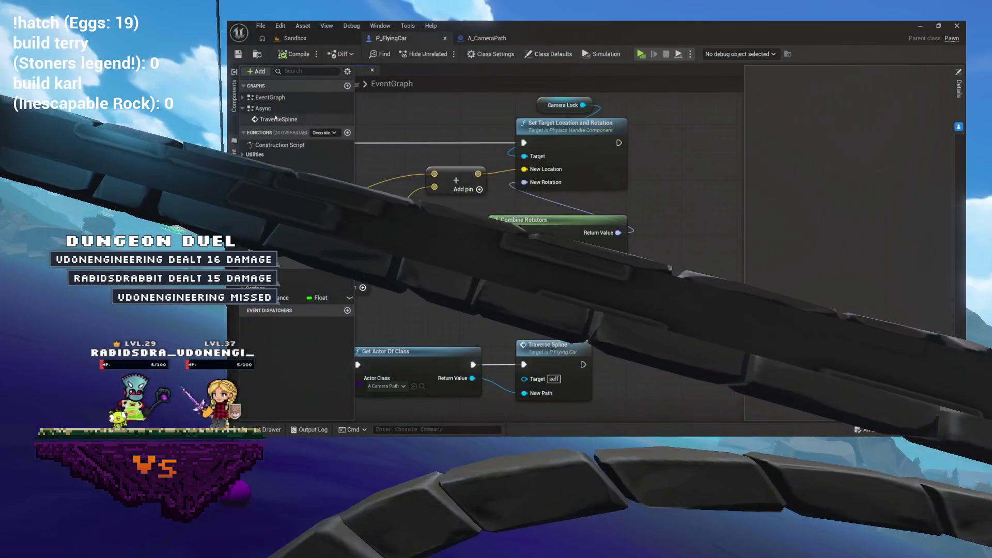
left_click(275, 119)
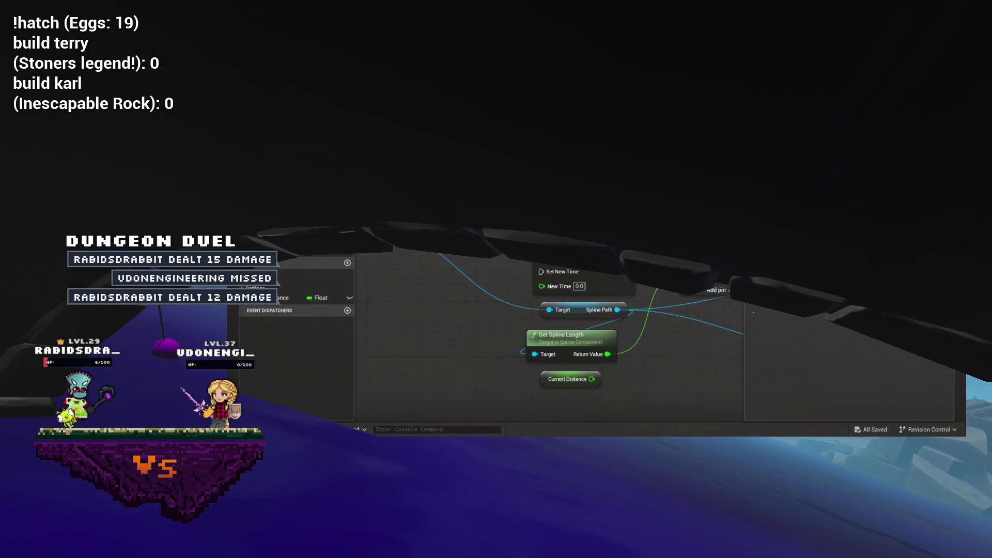
Delete the Combine Rotators node (Z 180) and play-test the flying car again
mouse_move(856, 307)
left_mouse_down()
mouse_move(723, 302)
mouse_move(529, 270)
mouse_move(571, 271)
left_mouse_up()
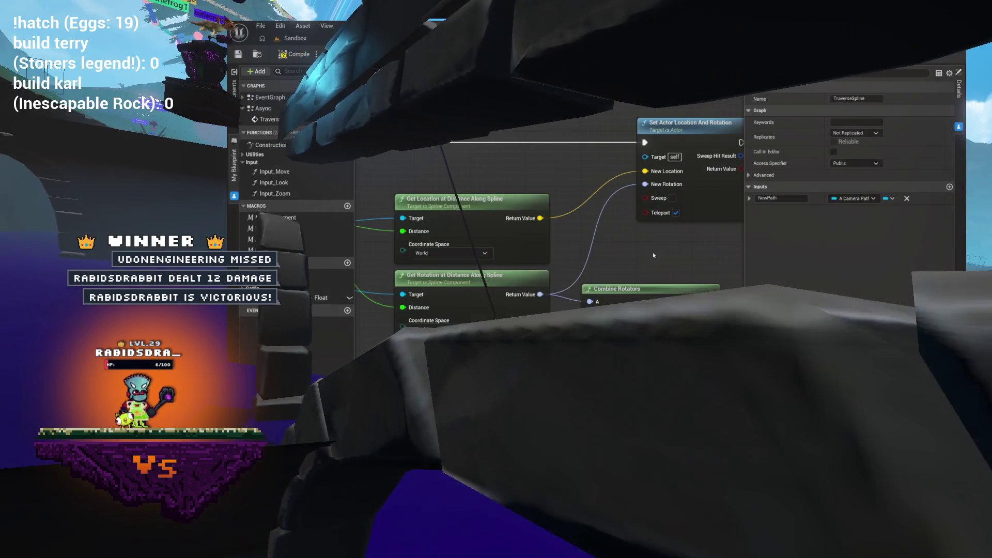
left_click(649, 307)
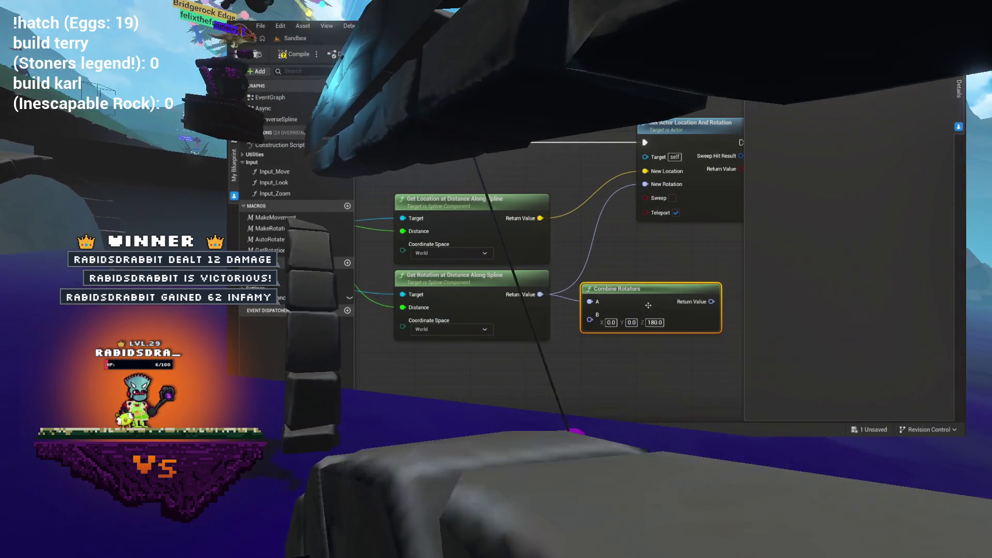
key("Delete")
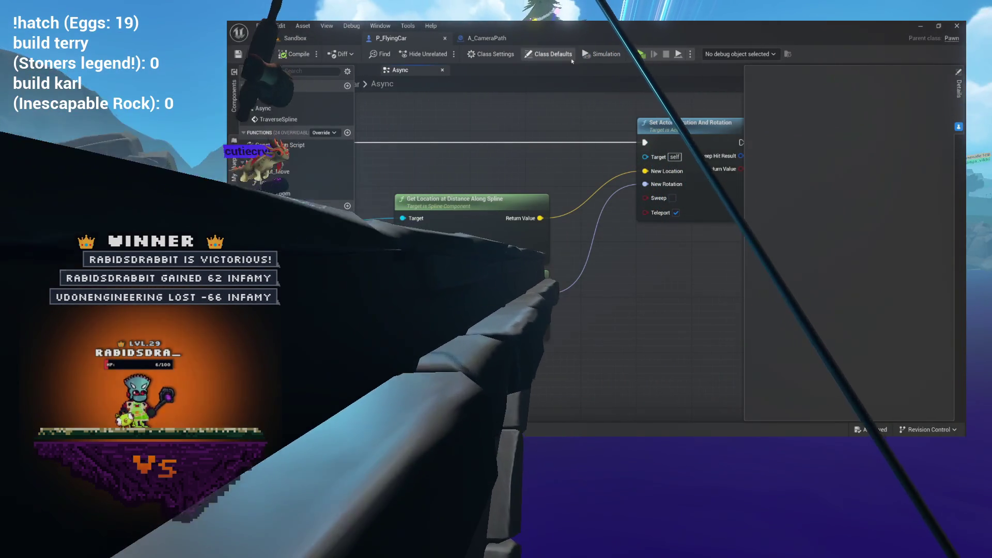
left_click(640, 54)
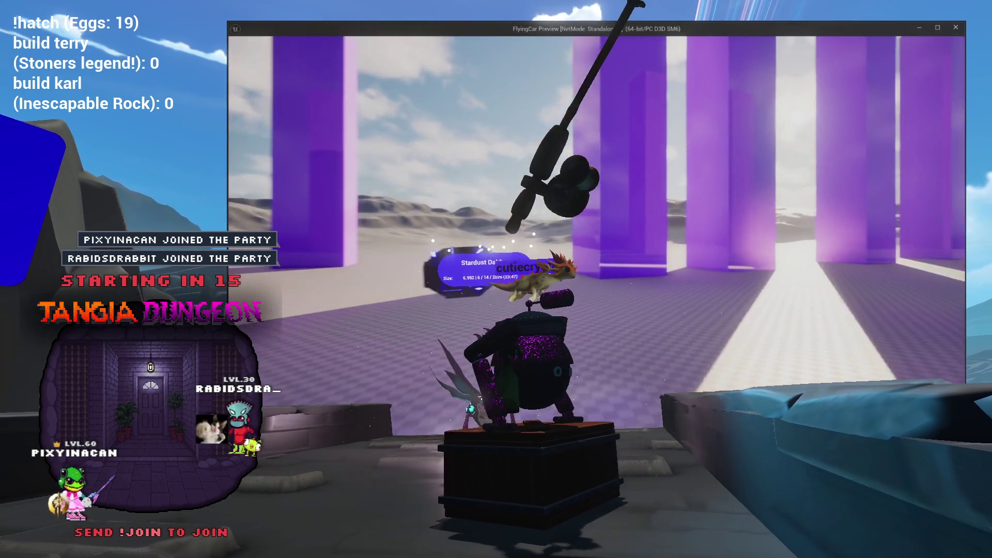
Stop the game preview and return to the P_FlyingCar blueprint
key("Escape")
left_click(500, 37)
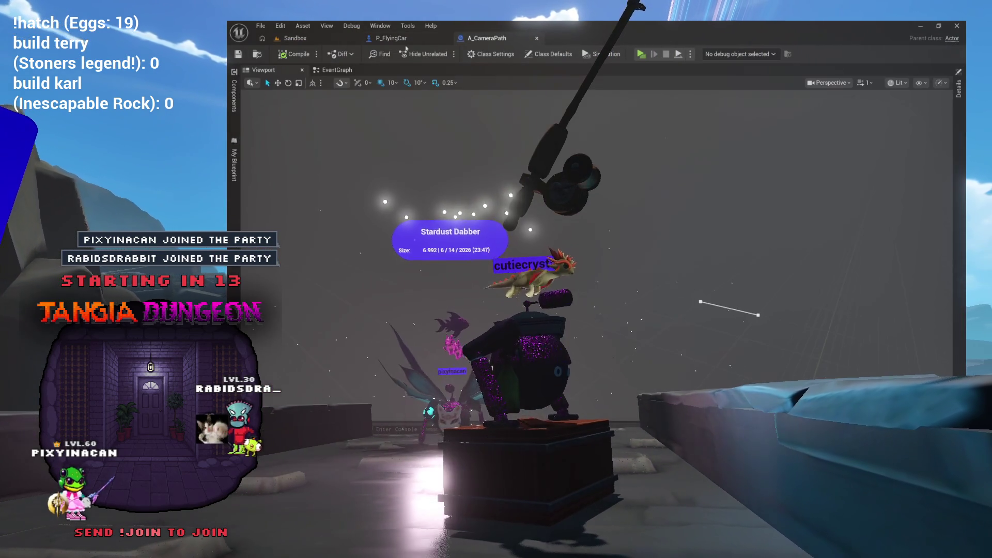
left_click(403, 39)
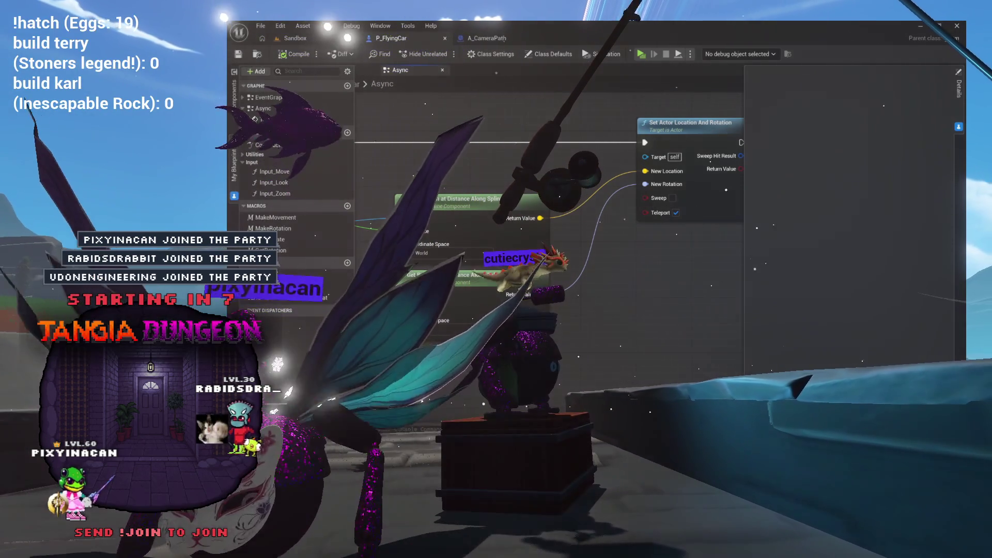
Pan the Async graph to the PathTime timeline and Set Actor Location, hiding My Blueprint
scroll(679, 212, "down", 2)
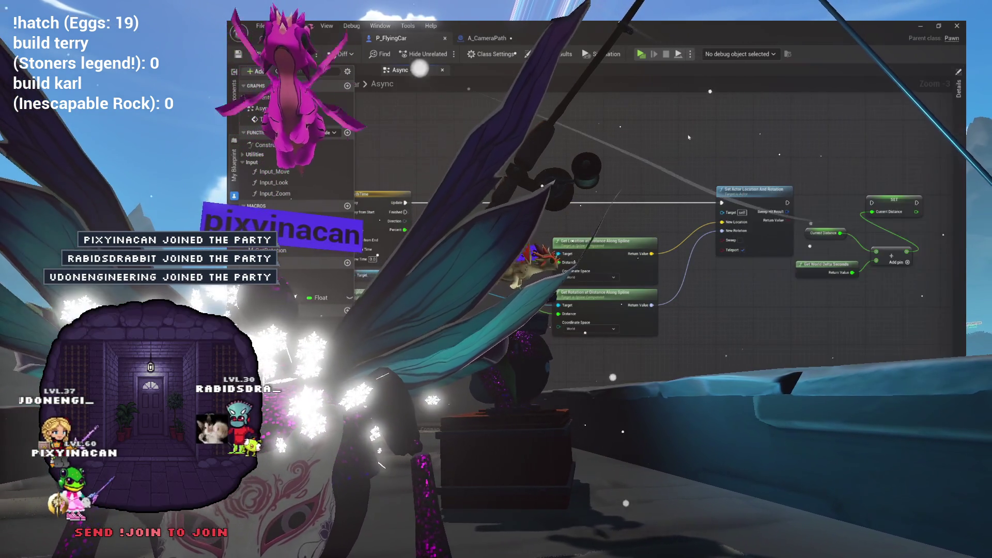
scroll(689, 127, "up", 3)
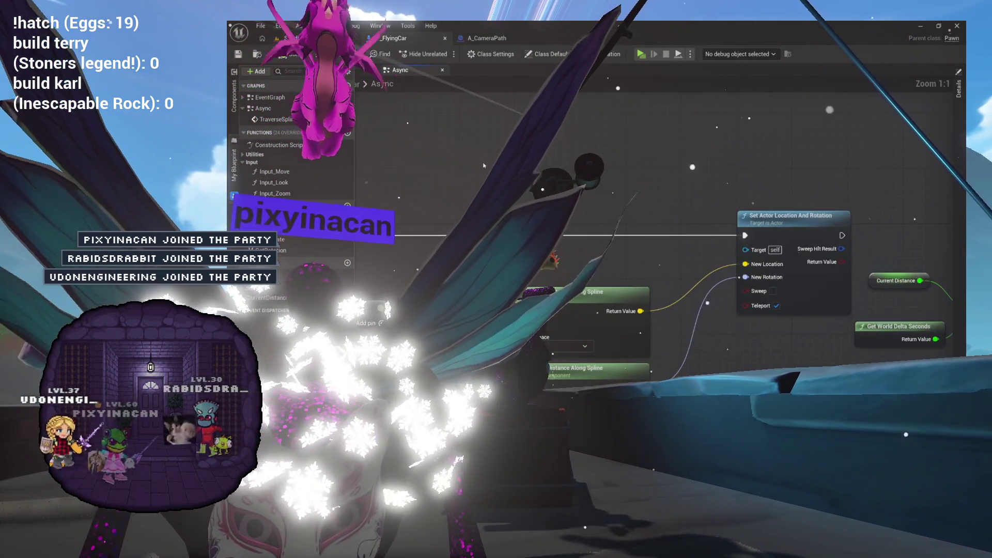
scroll(594, 166, "down", 2)
scroll(489, 171, "up", 2)
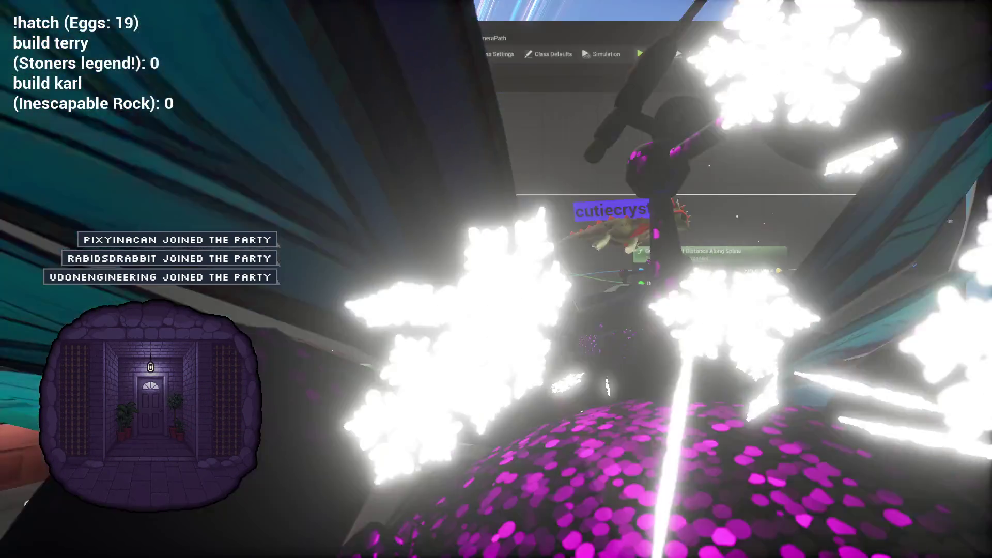
left_click_drag(489, 171, 627, 130)
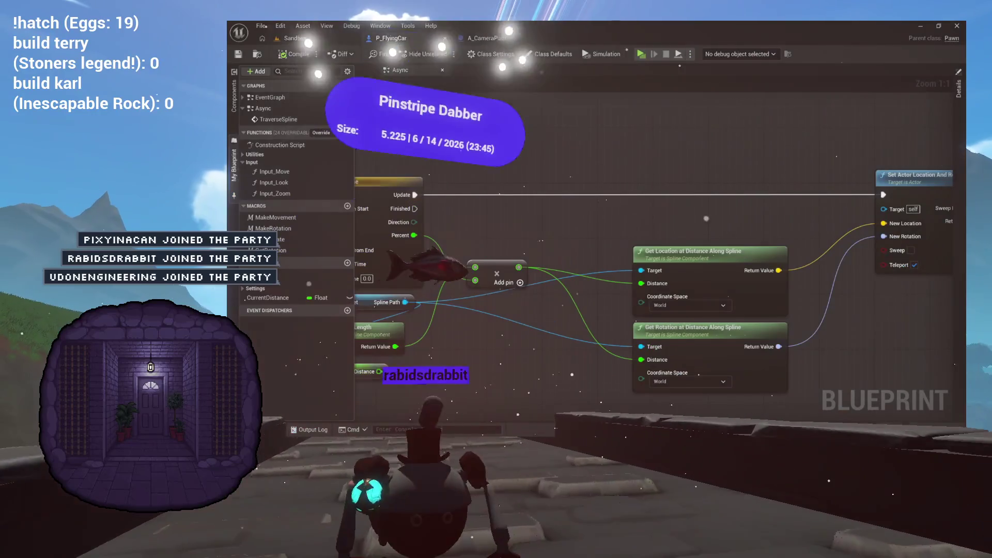
left_click(235, 195)
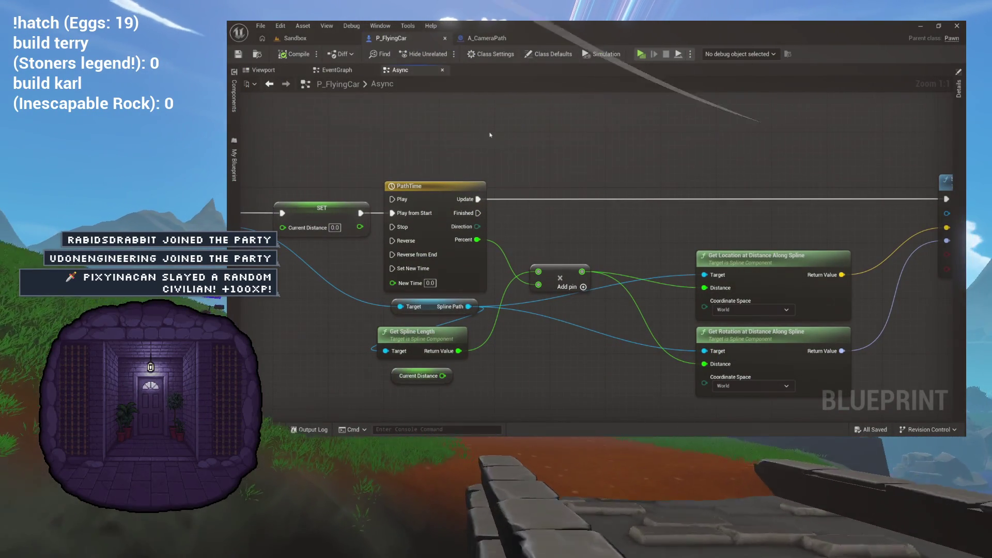
left_click_drag(482, 136, 438, 126)
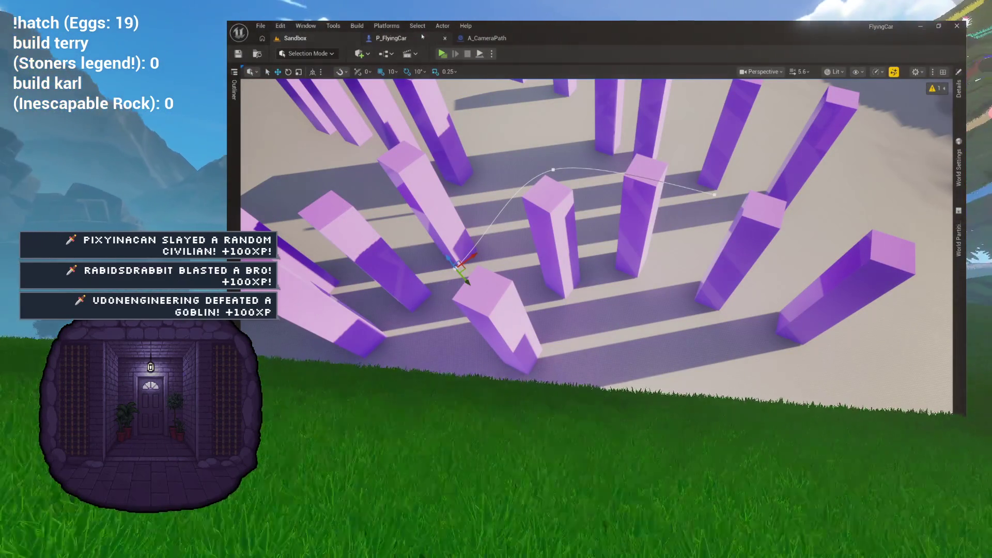
left_click(414, 39)
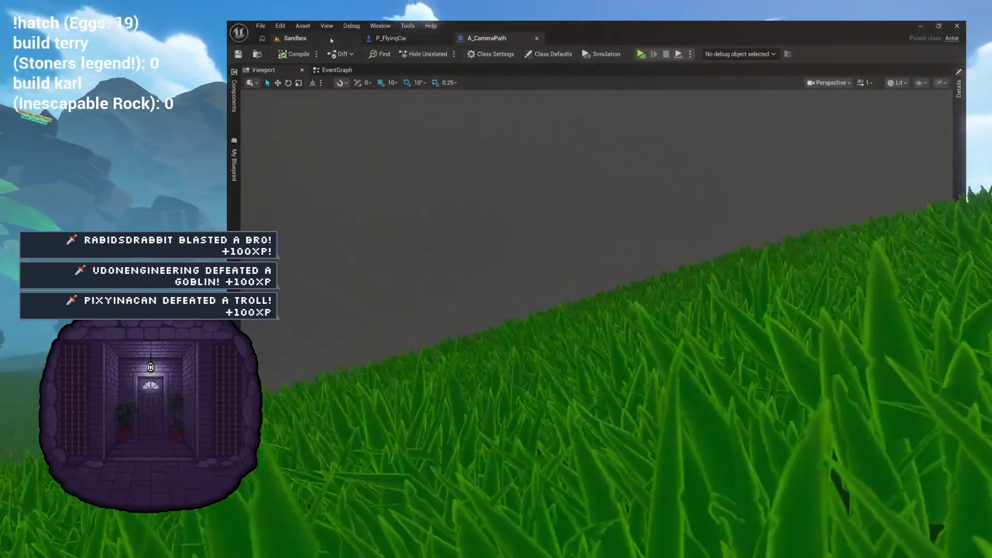
left_click(322, 39)
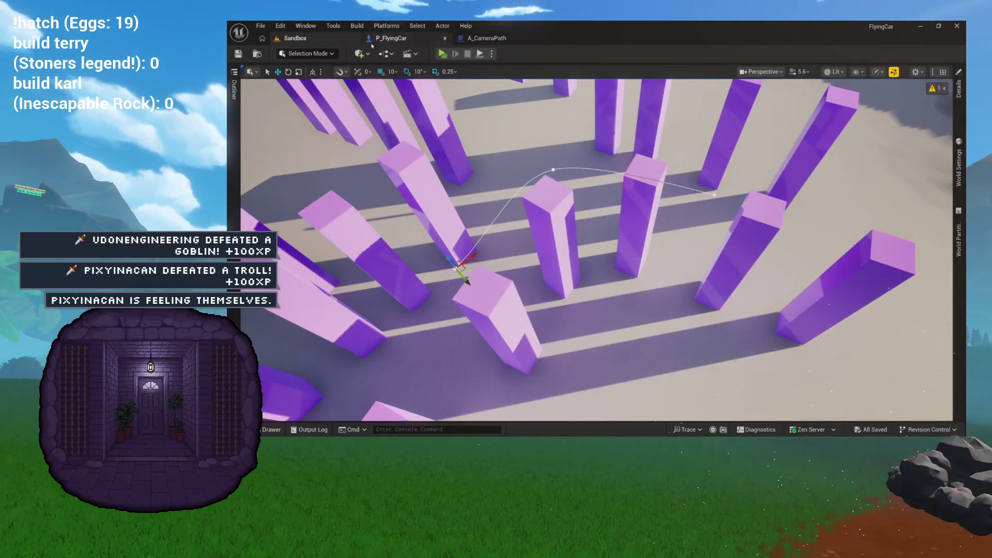
left_click(413, 38)
scroll(517, 145, "down", 3)
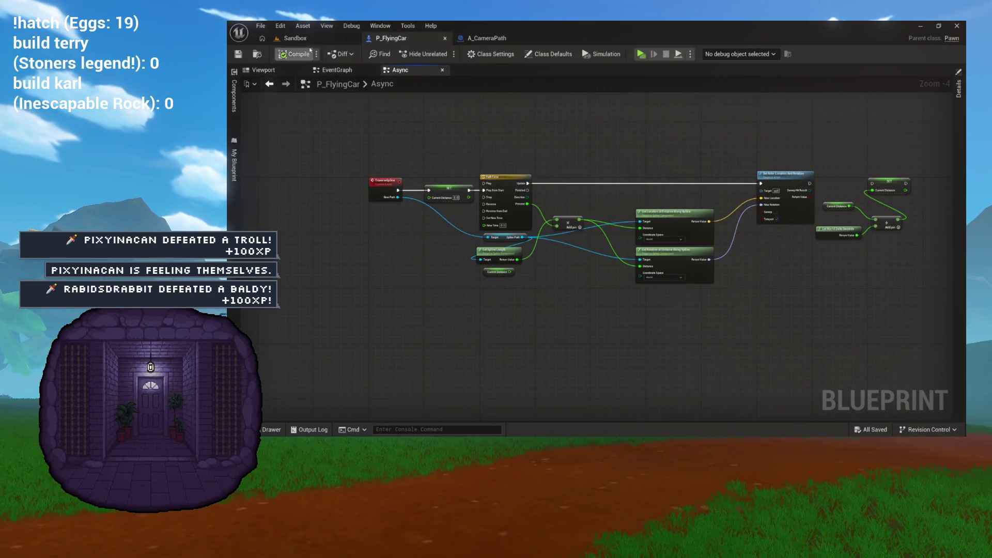
left_click(333, 39)
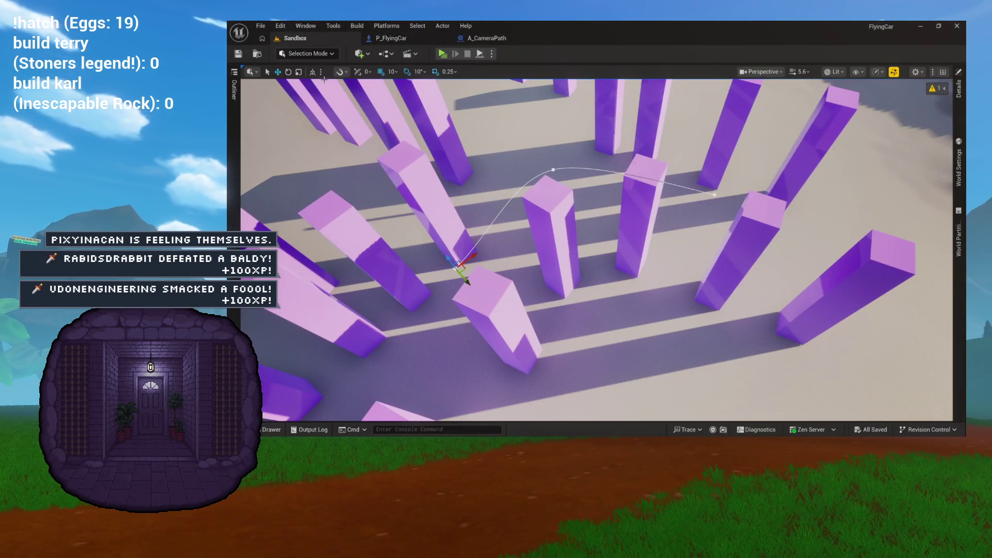
left_click(401, 38)
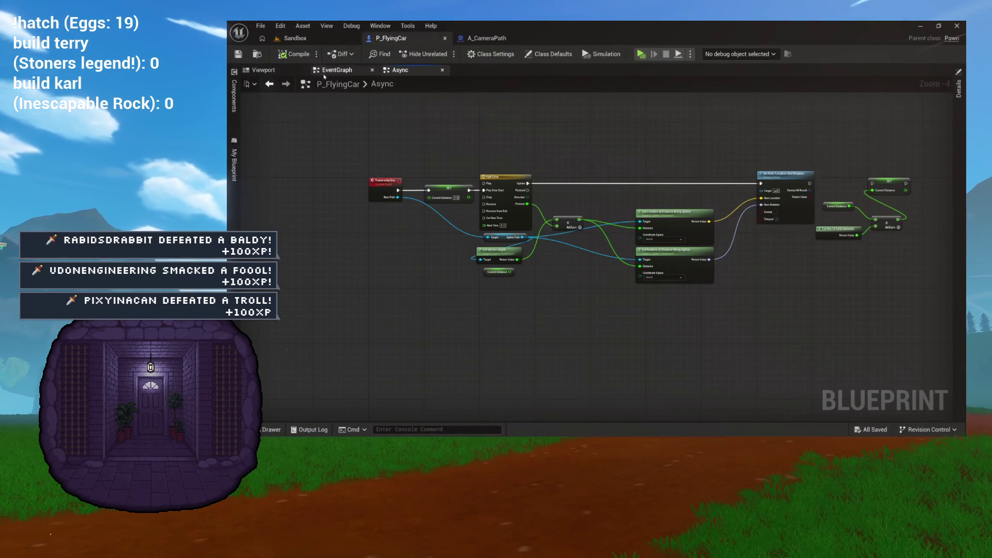
left_click(269, 70)
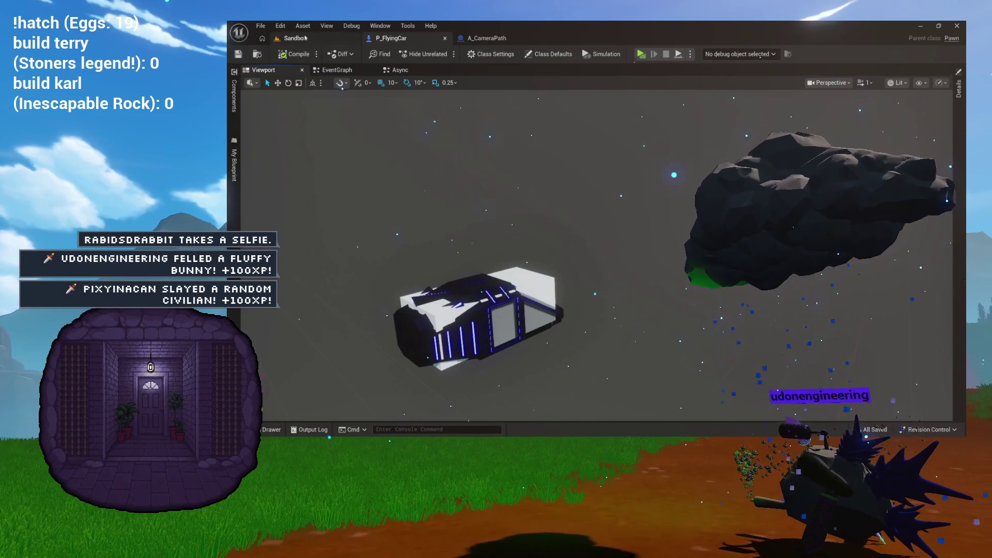
left_click(305, 38)
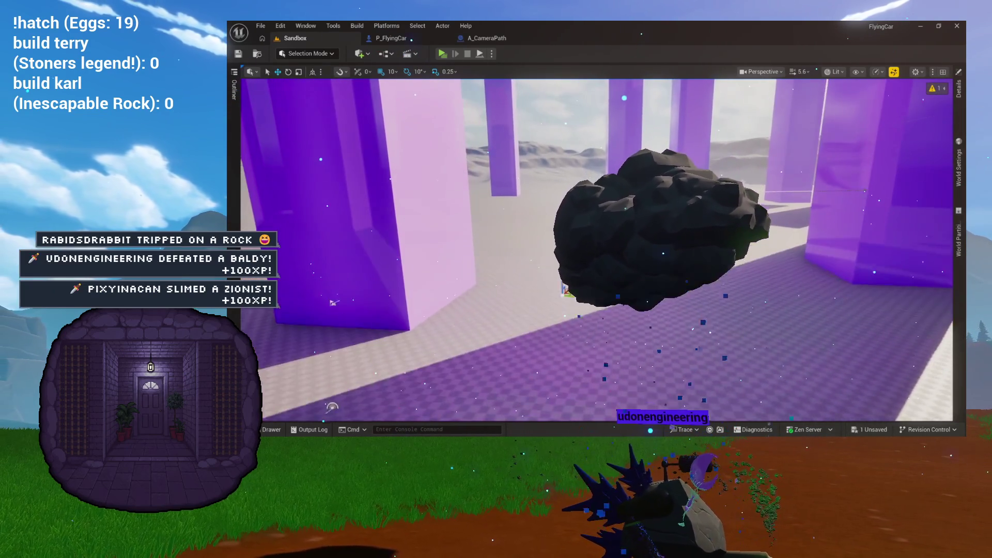
key("ctrl+space")
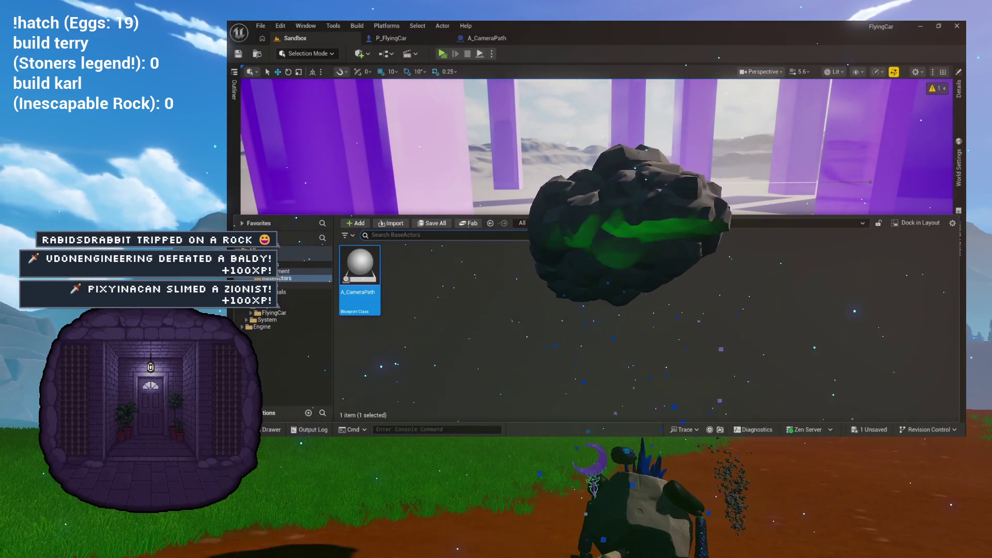
Create an Actor-based Blueprint named A_Pickup in BaseActors and open it in the editor
left_click(284, 271)
right_click(399, 295)
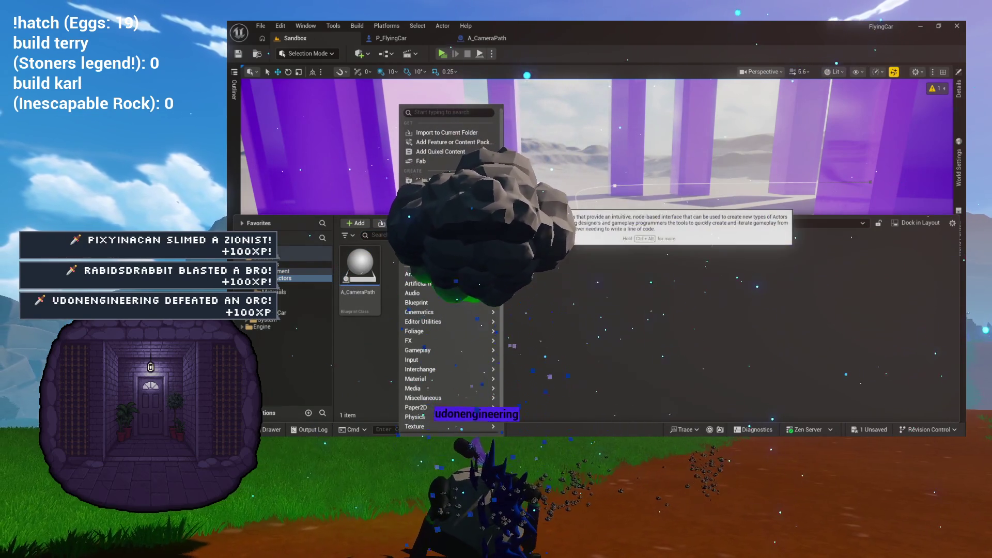
left_click(439, 199)
left_click(509, 190)
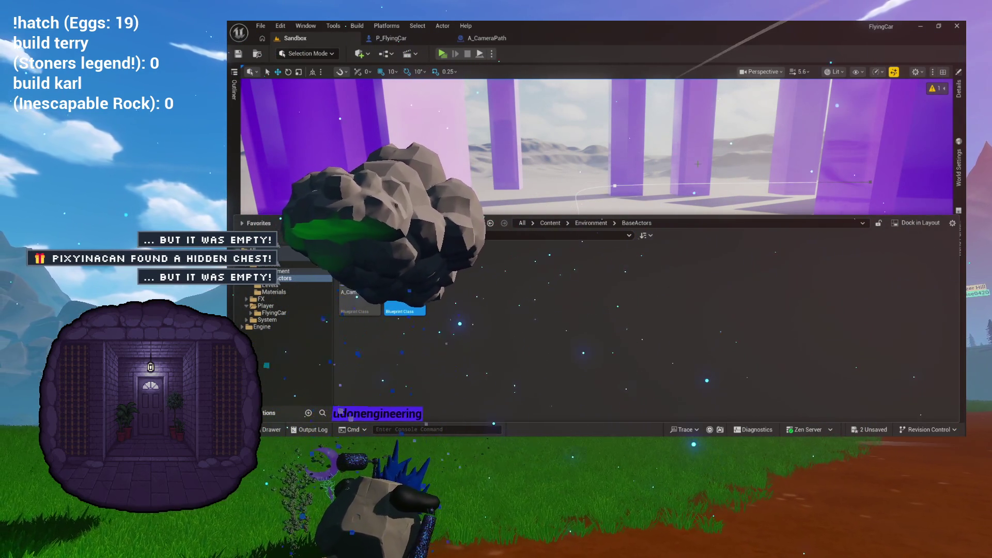
double_click(404, 300)
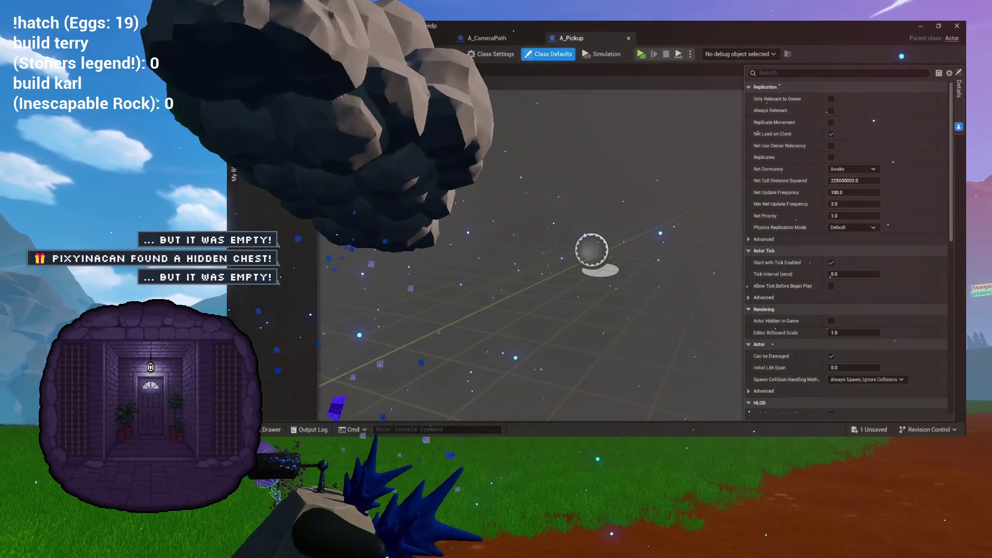
left_click(257, 70)
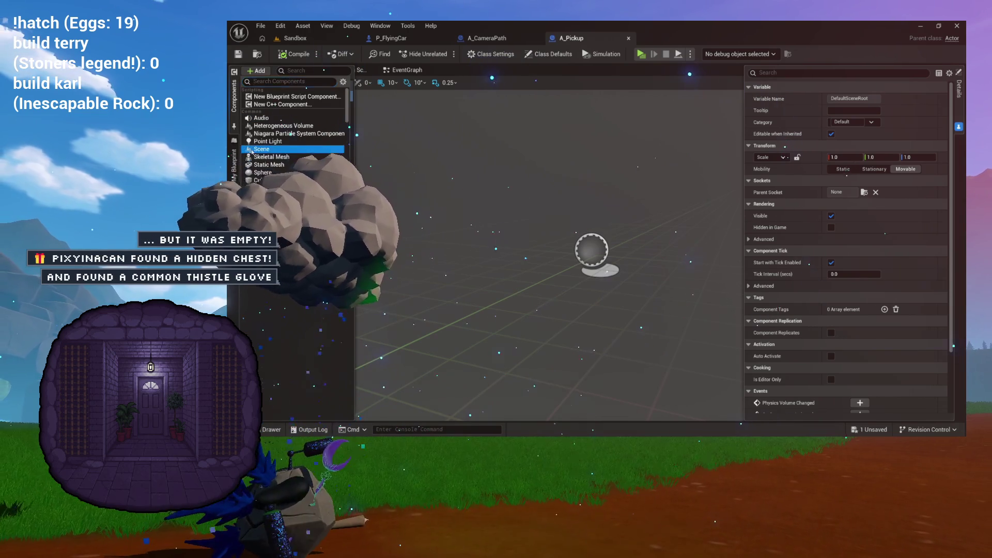
Add a Scene component named Pivot, make it the root, and save A_Pickup
left_click(253, 149)
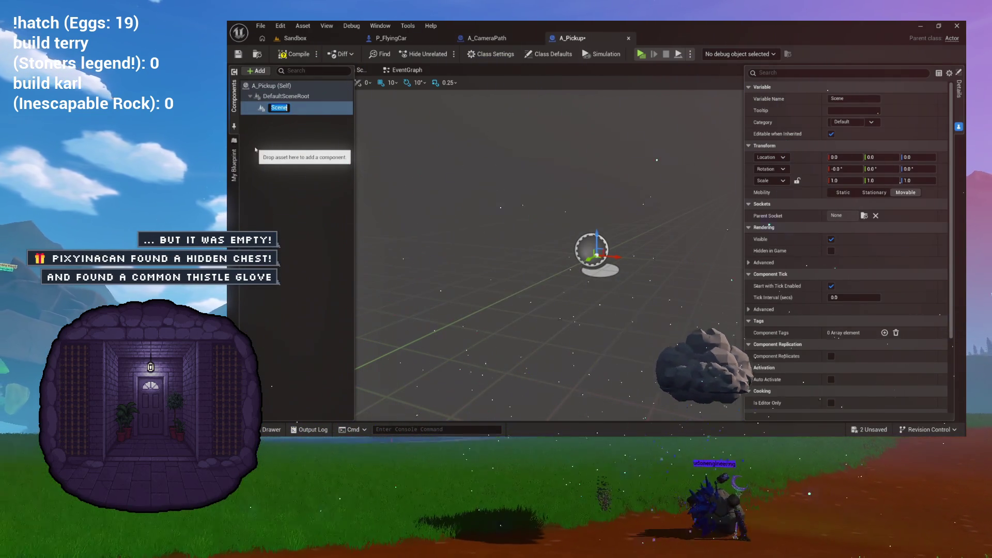
type("Pic")
left_click_drag(272, 106, 283, 96)
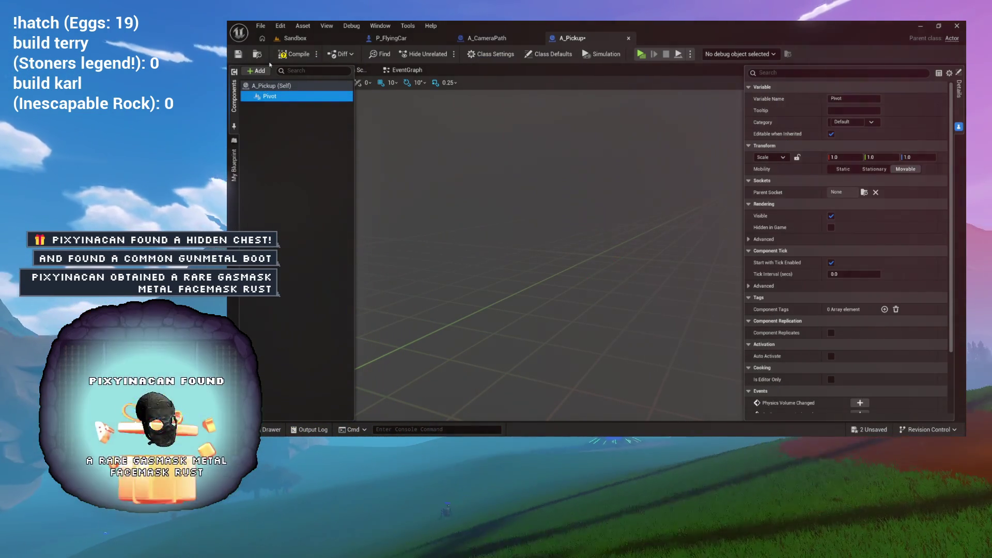
left_click(238, 54)
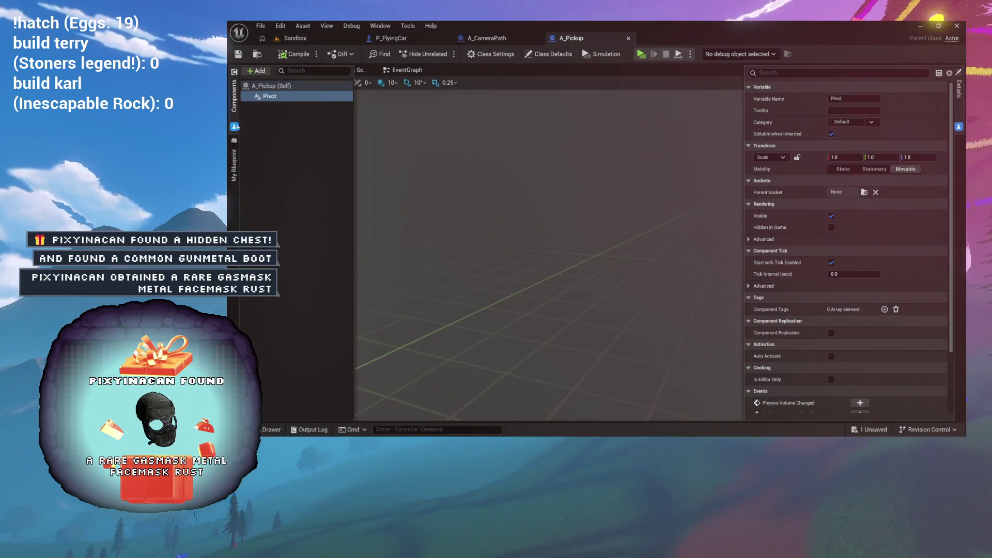
left_click(257, 70)
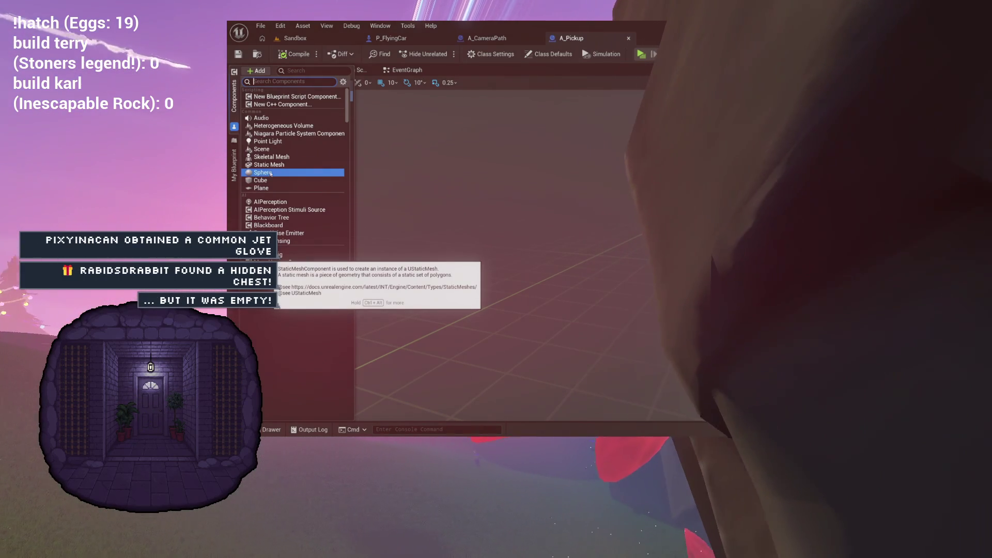
Add a Static Mesh component named ItemMesh under Pivot and bring up its mesh selector
left_click(270, 165)
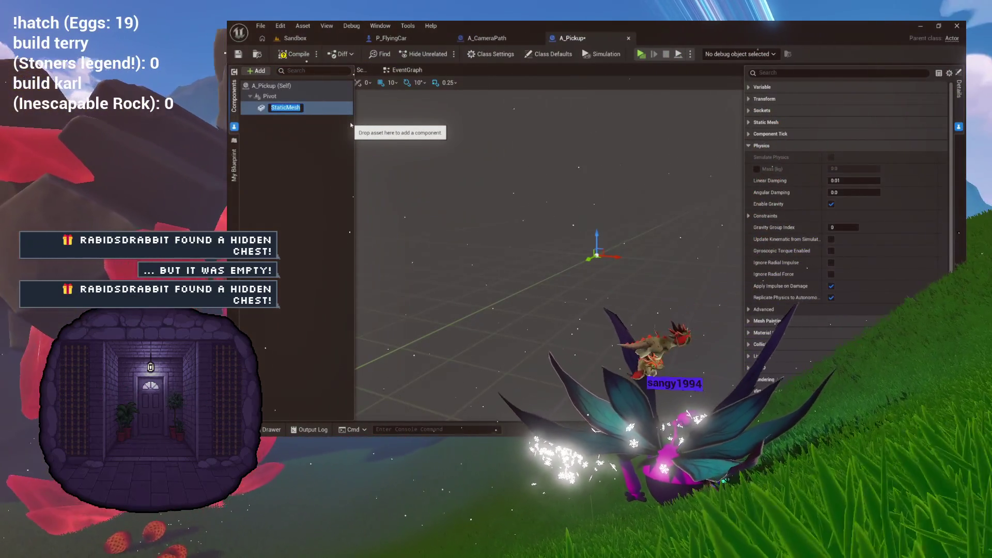
type("ItemMesh")
key("Return")
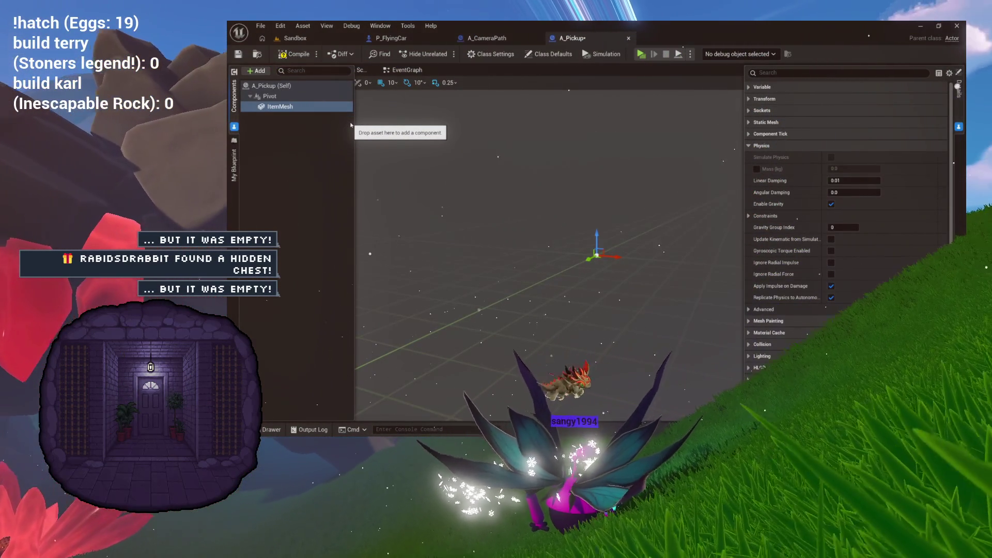
left_click(749, 146)
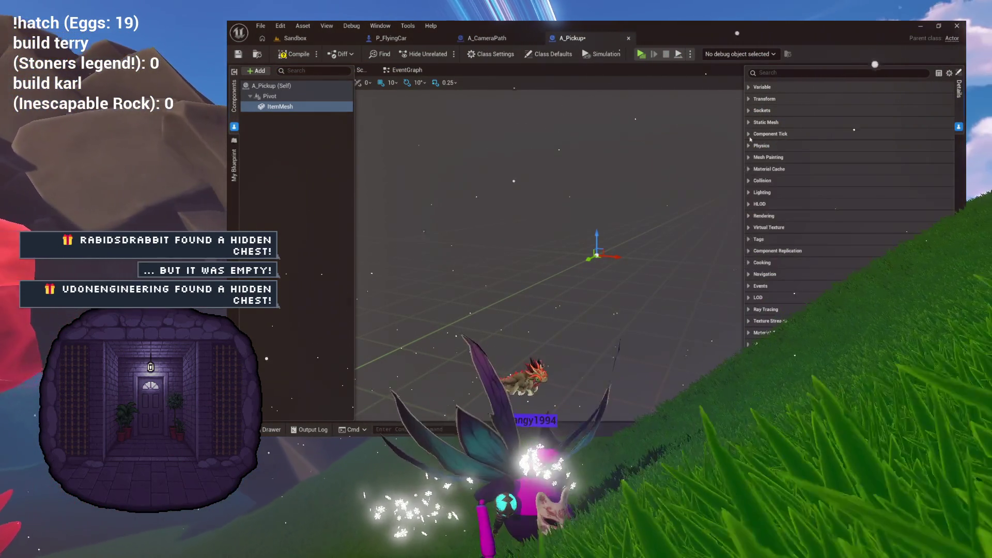
left_click(749, 123)
left_click(894, 134)
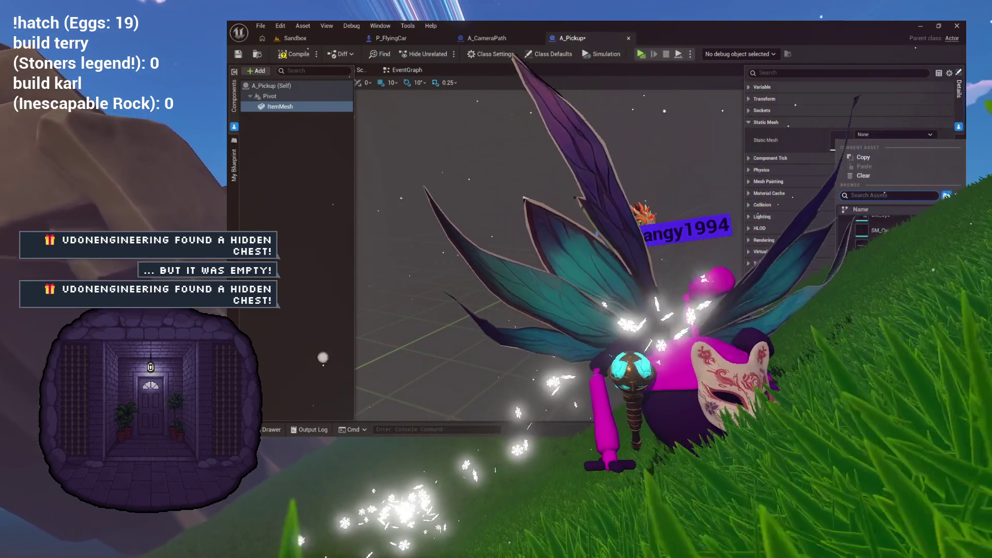
Try a couple of candidate meshes on ItemMesh and inspect them in the viewport
left_click(880, 231)
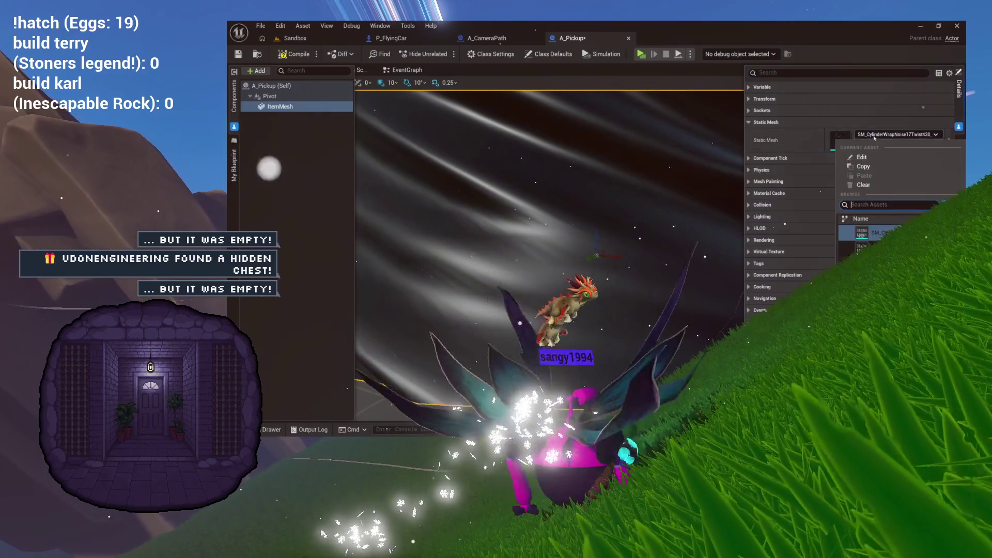
left_click(878, 247)
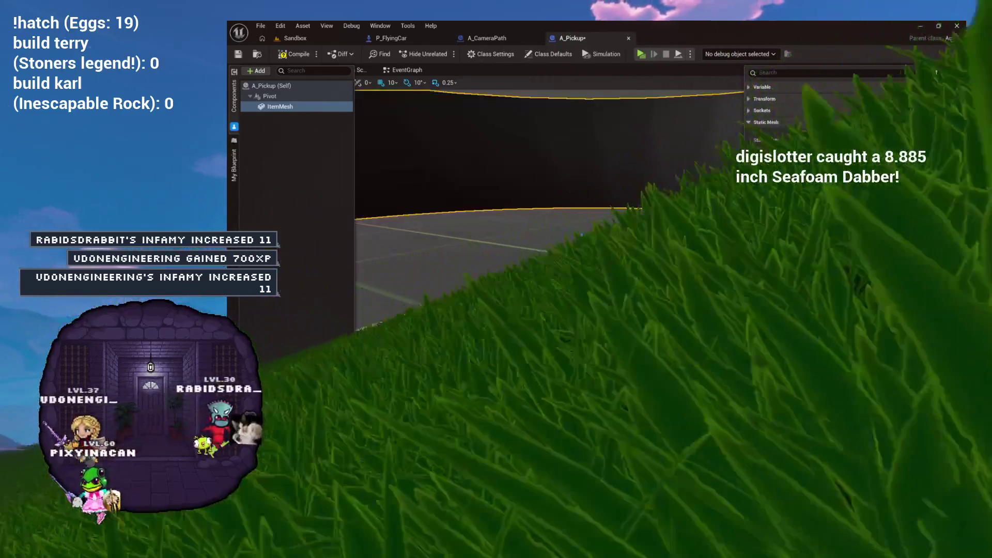
scroll(715, 248, "up", 3)
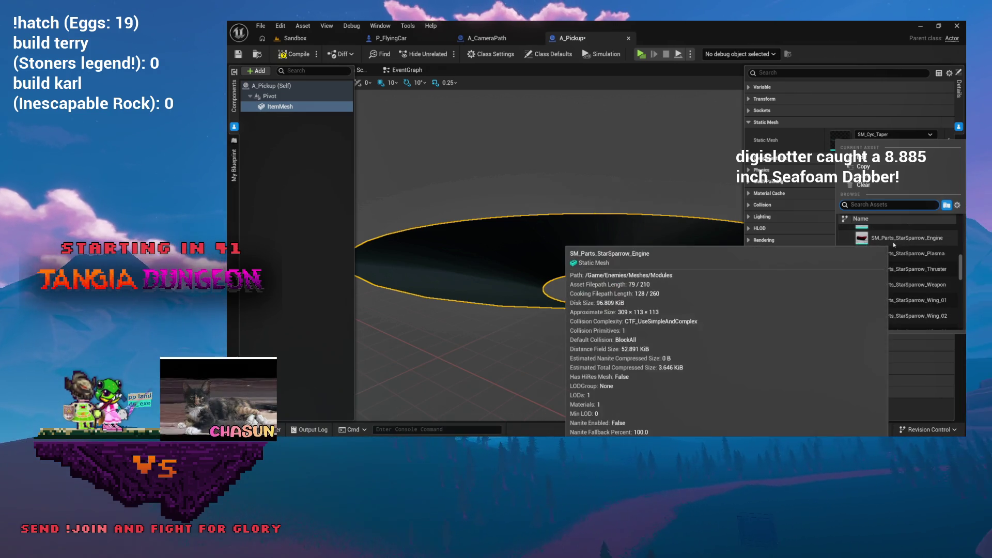
scroll(874, 263, "down", 2)
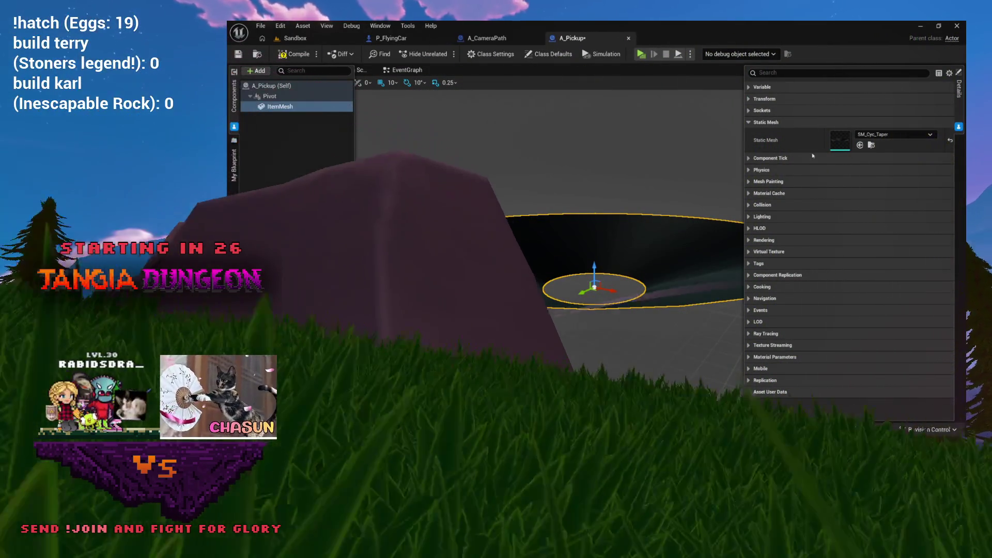
Try SM_IceShard_06, then settle on SM_MyIce_Chrg_F_03 for ItemMesh and orbit to inspect it
left_click(872, 135)
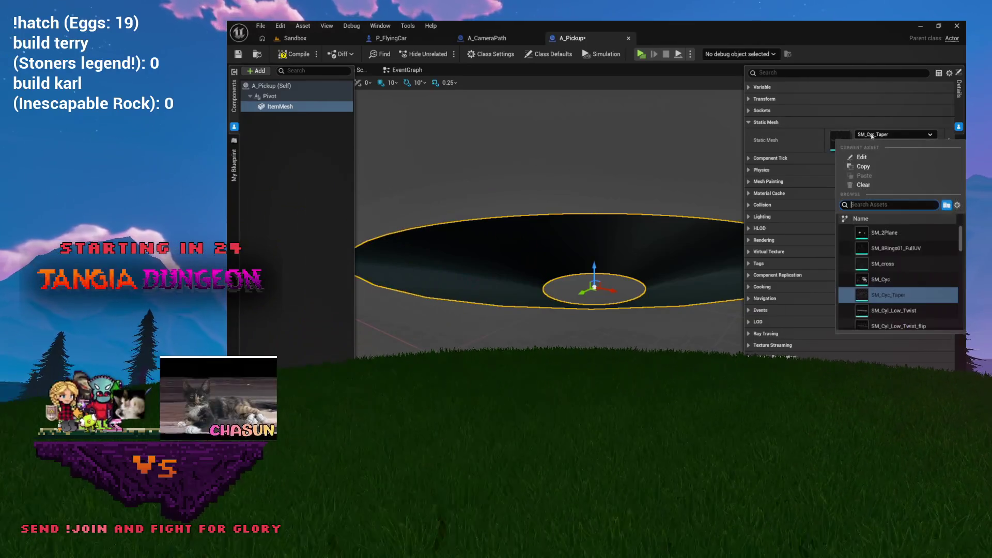
scroll(894, 287, "down", 3)
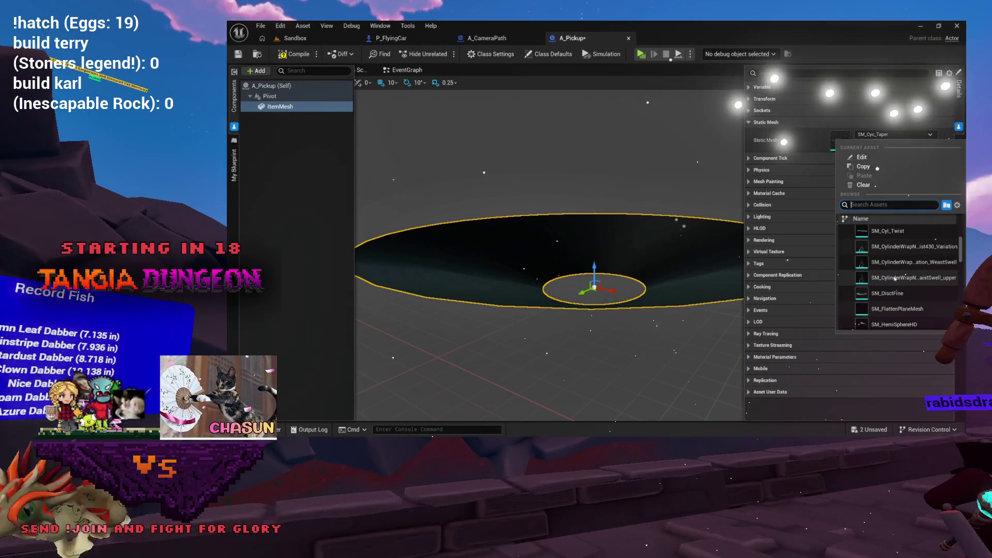
scroll(899, 282, "down", 3)
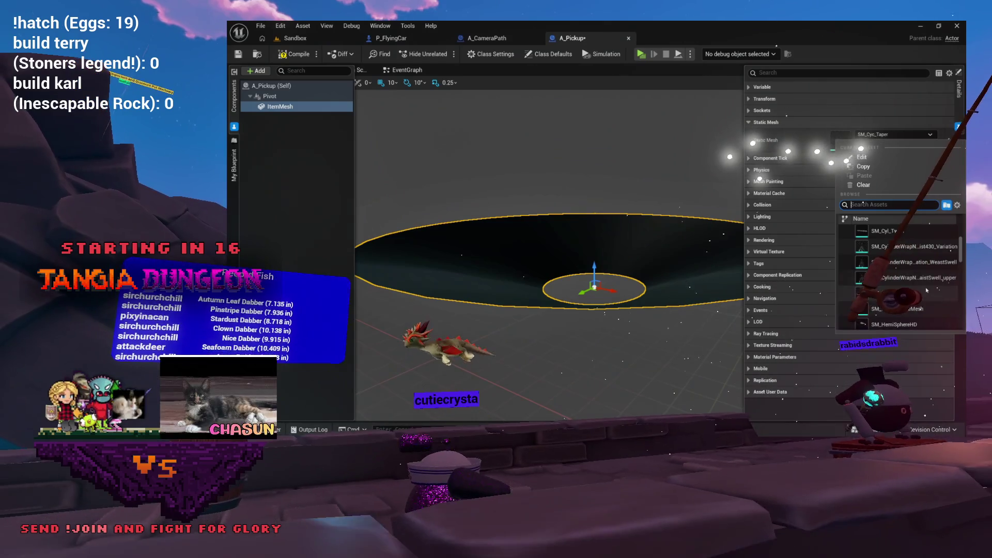
scroll(917, 290, "down", 1)
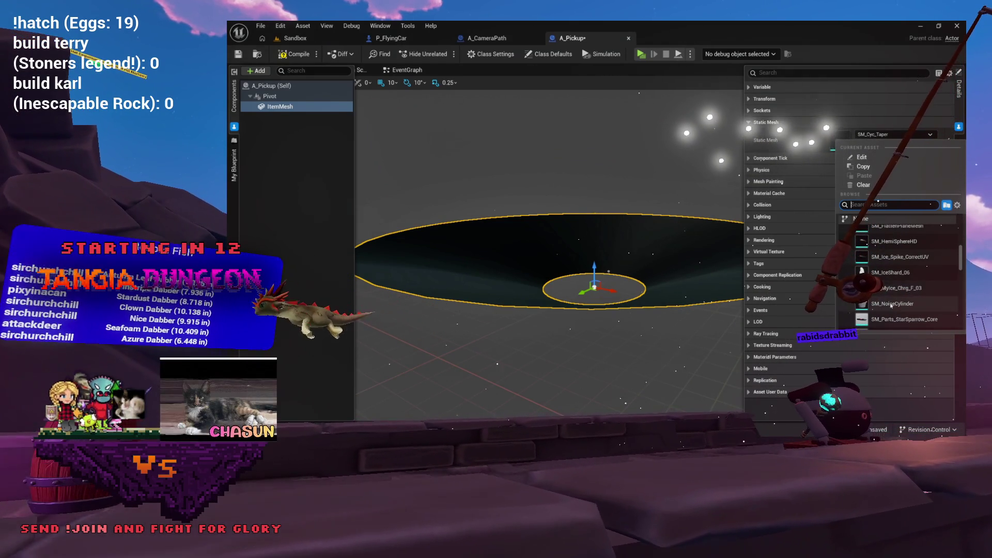
left_click(891, 274)
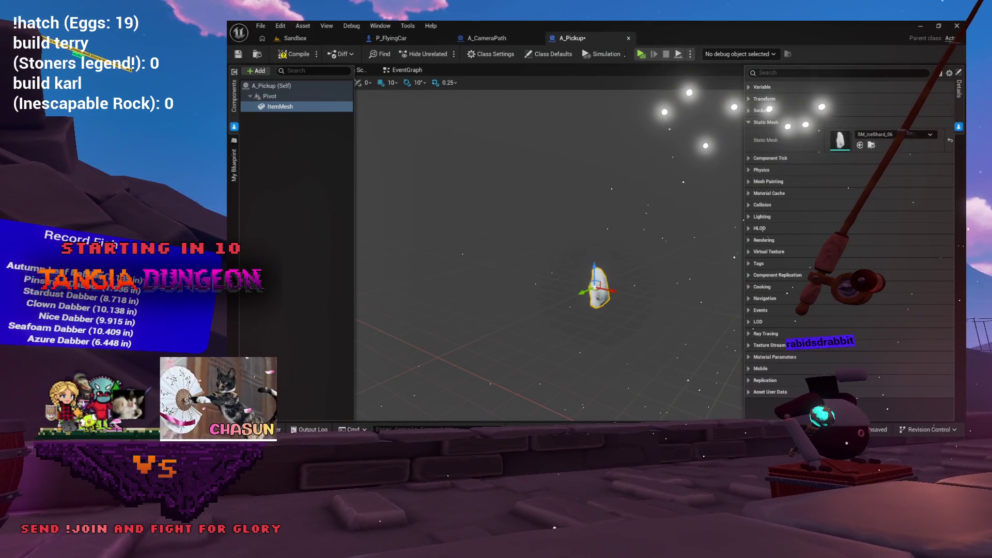
left_click(870, 135)
left_click(875, 251)
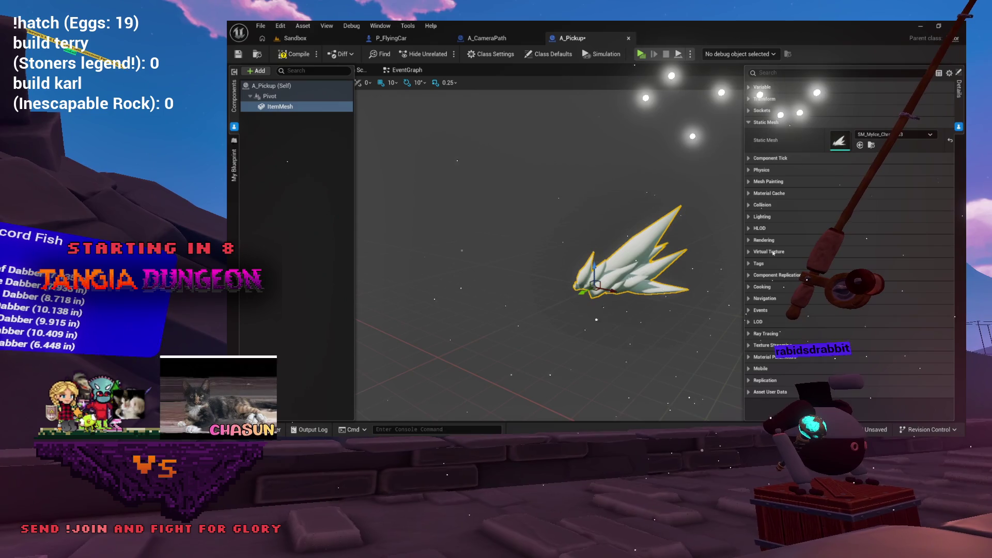
mouse_move(547, 248)
left_mouse_down()
mouse_move(516, 243)
mouse_move(594, 232)
mouse_move(548, 243)
left_mouse_up()
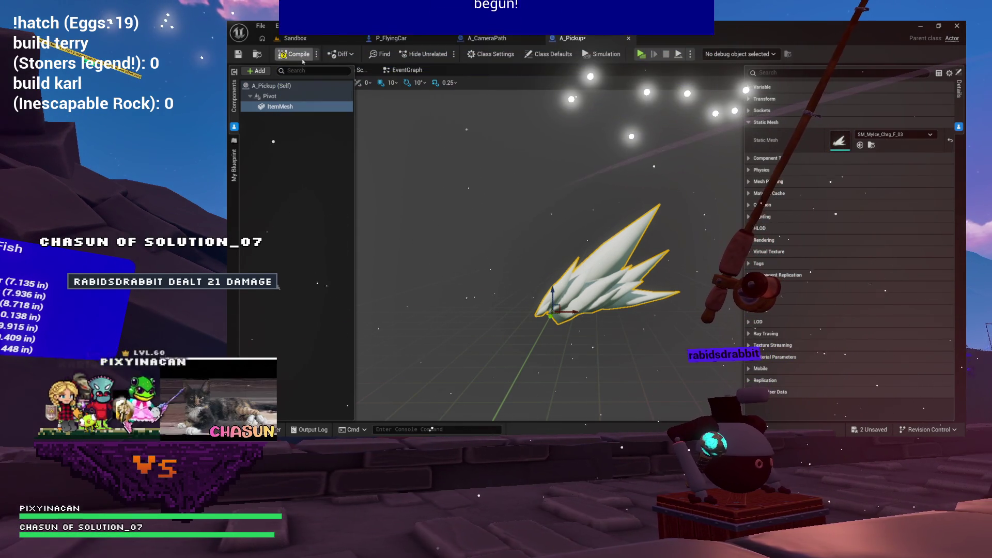
Assign M_Emissive to ItemMesh's Element 0 material slot and save A_Pickup
left_click(755, 159)
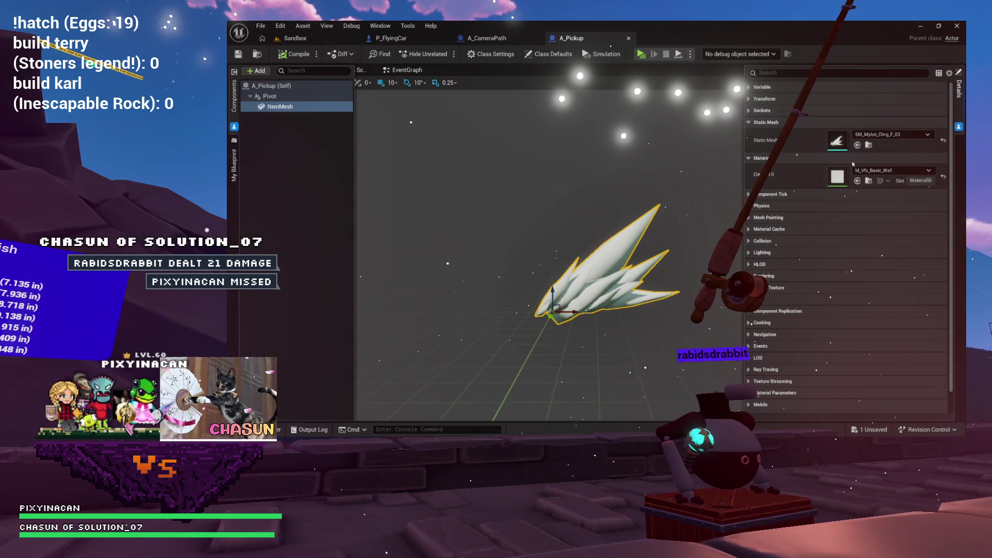
left_click(872, 171)
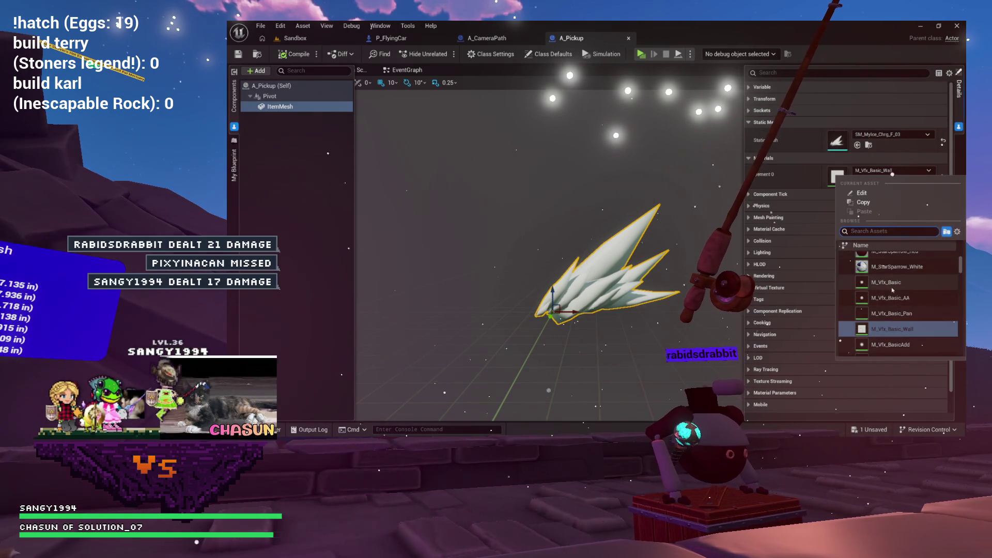
left_click(886, 280)
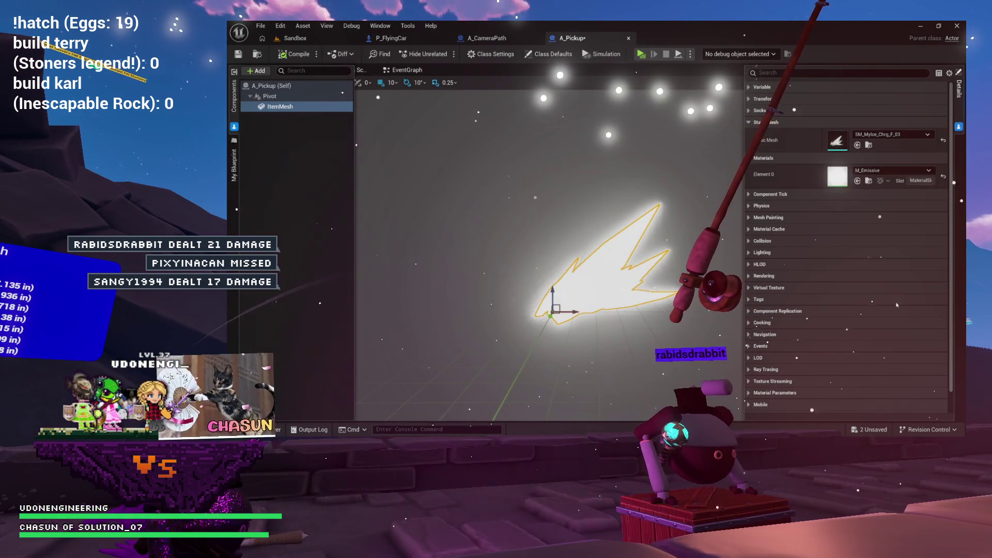
key("ctrl+s")
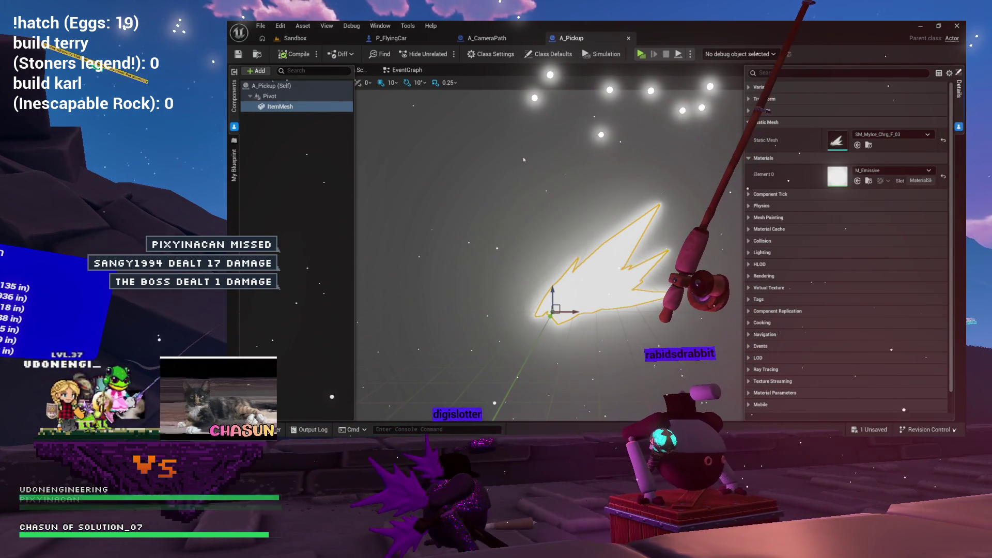
scroll(594, 266, "down", 3)
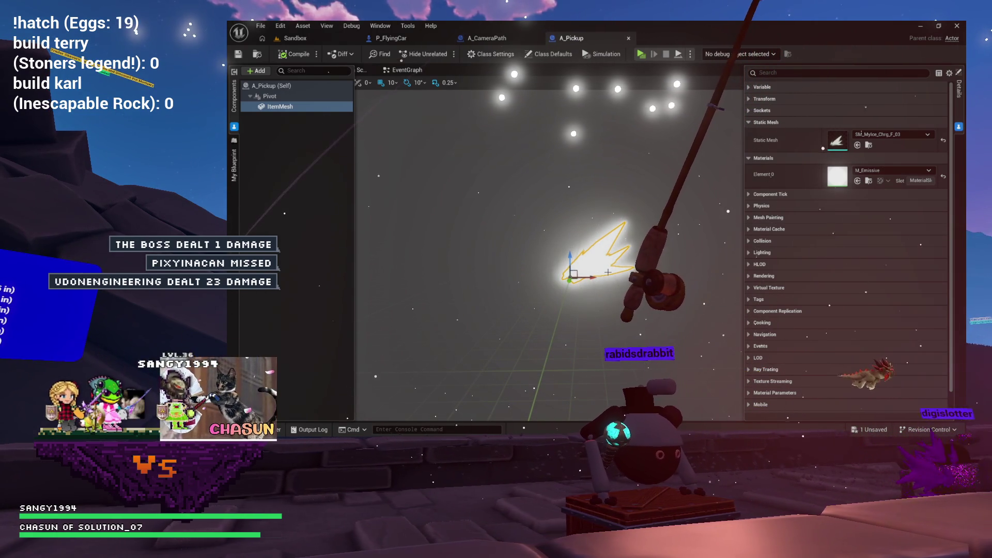
left_click(269, 96)
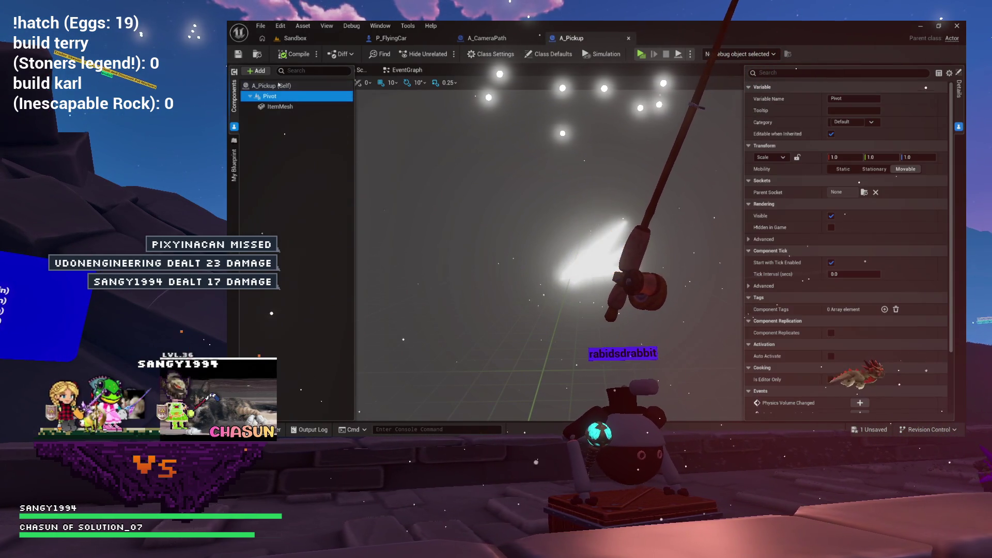
Add a Box Collision component under Pivot named PickupDetector
left_click(256, 71)
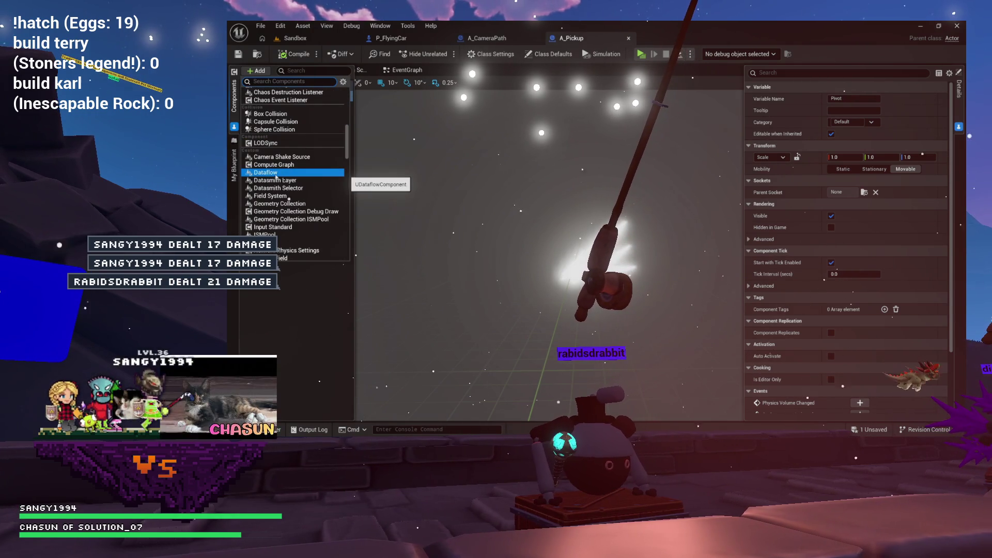
left_click(274, 113)
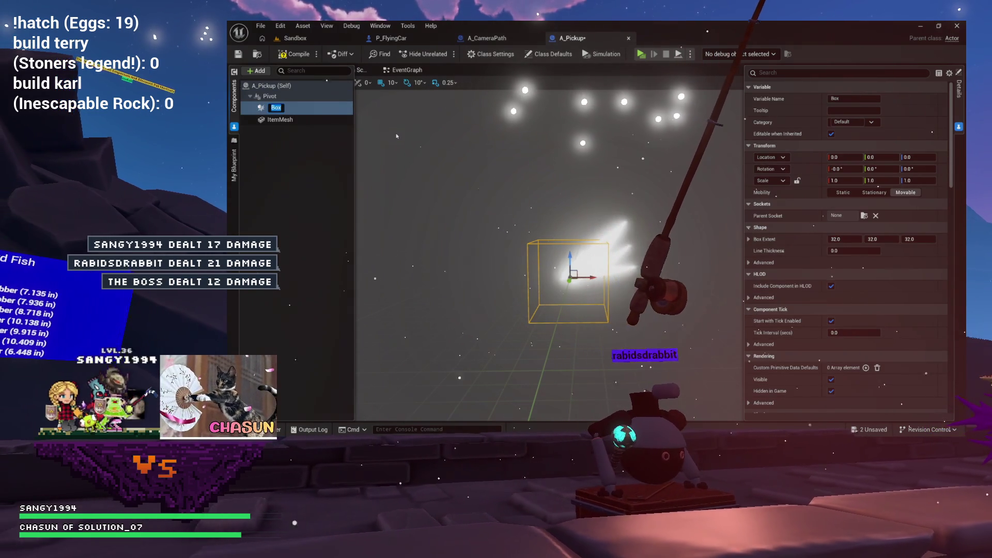
type("PickupDe")
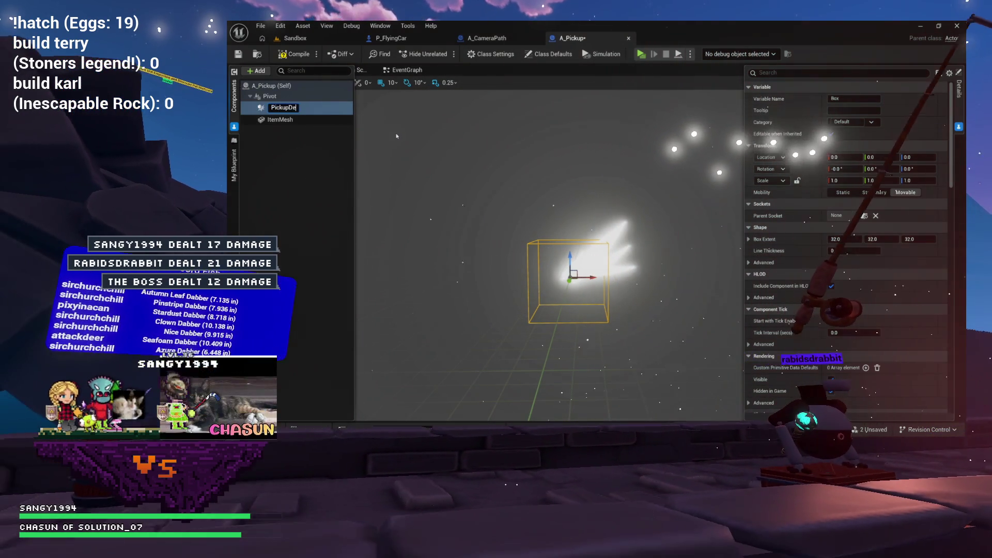
type("tector")
key("Return")
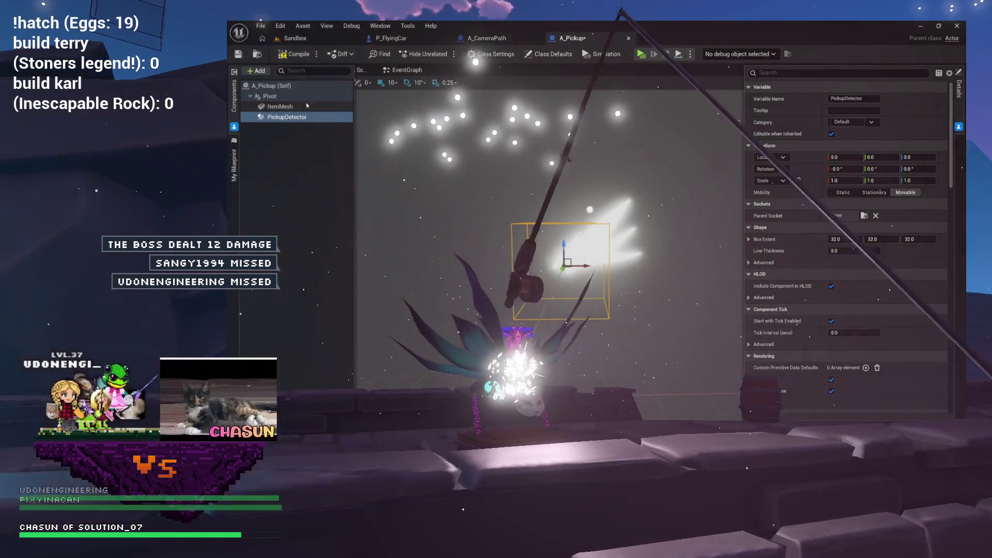
Select ItemMesh and orbit the viewport to inspect it beside the box
left_click(281, 107)
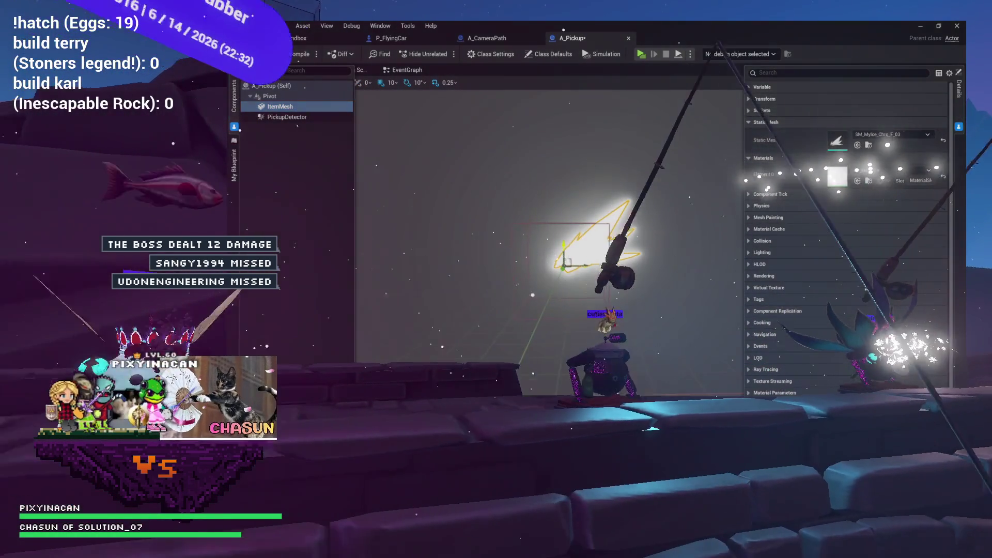
scroll(556, 260, "up", 5)
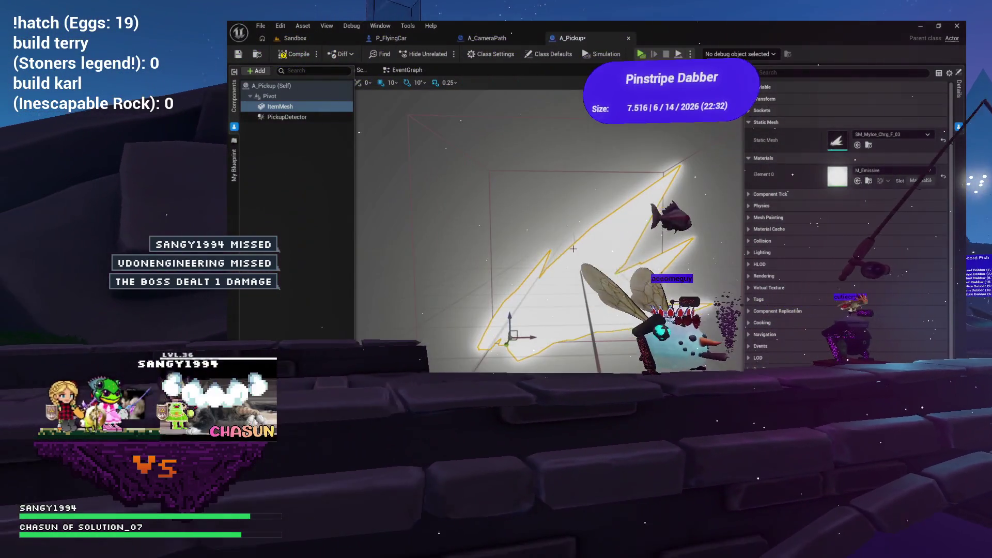
left_click_drag(556, 260, 504, 250)
scroll(549, 215, "down", 3)
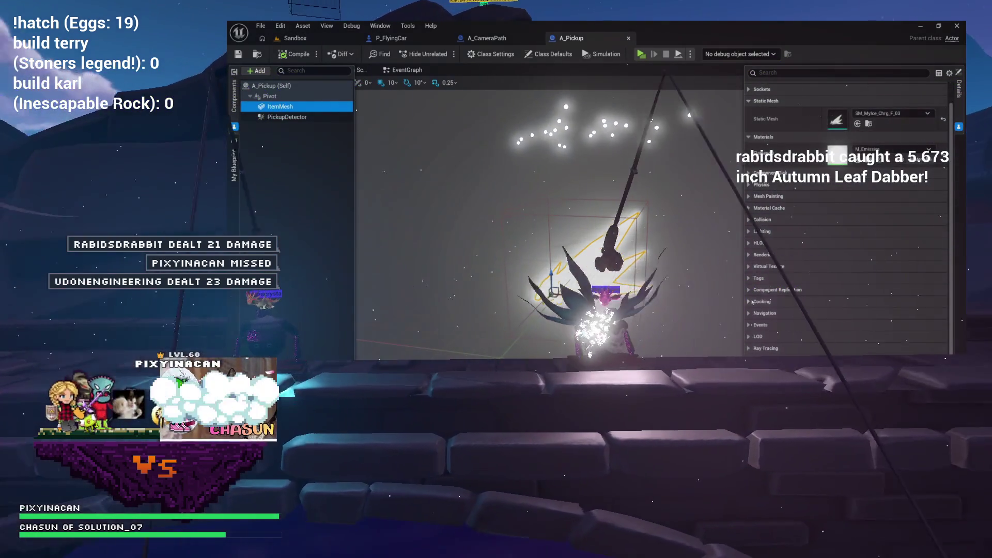
Add an On Component Begin Overlap event for the PickupDetector box component
left_click(287, 116)
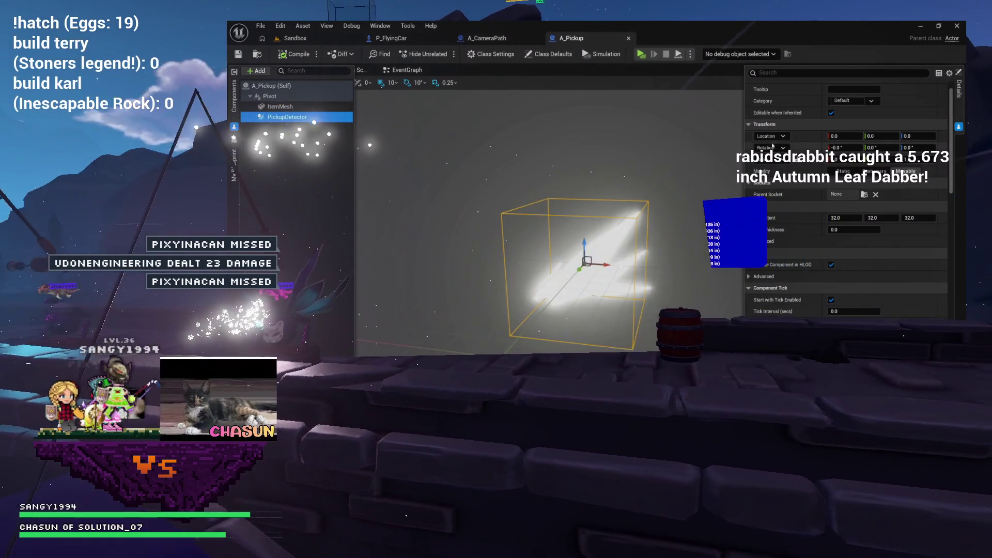
left_click(950, 74)
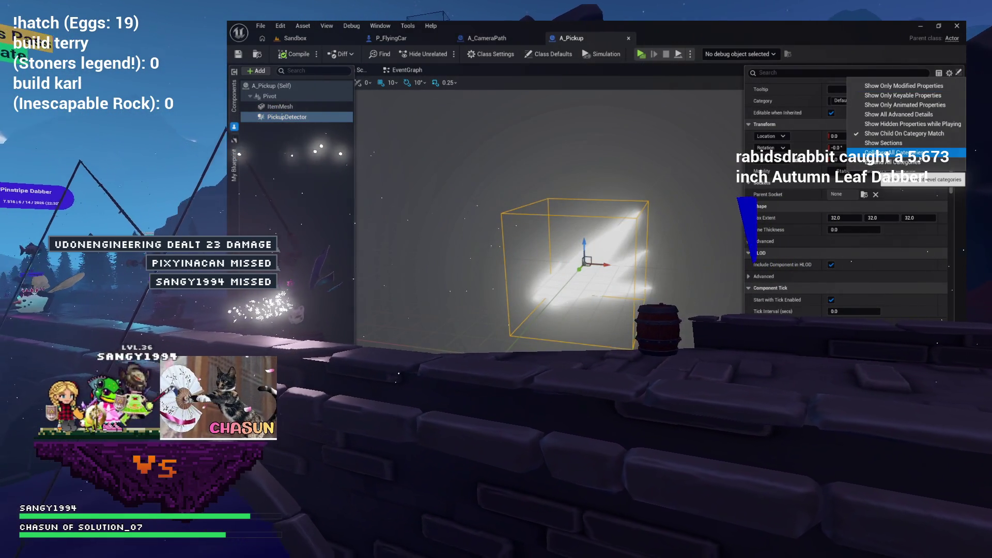
left_click(889, 153)
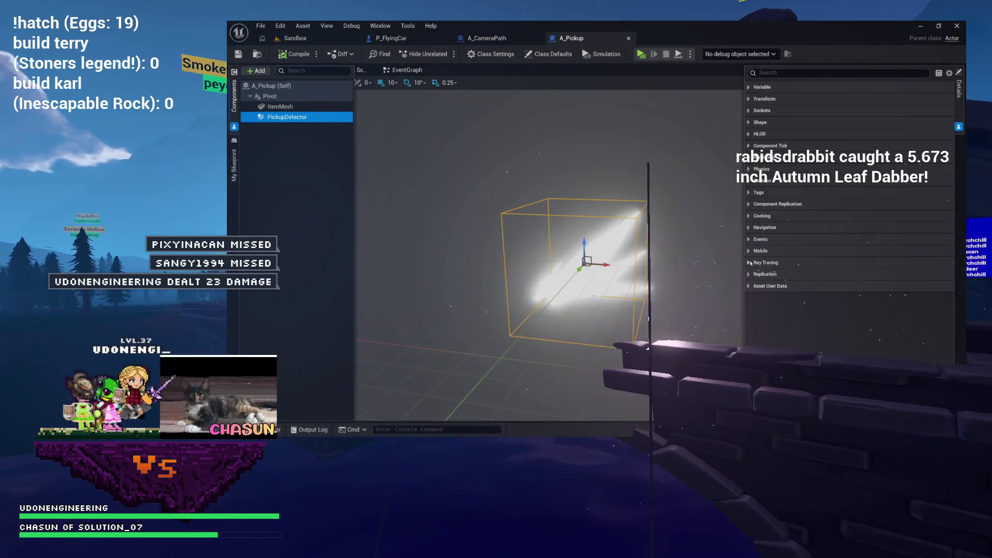
left_click(757, 239)
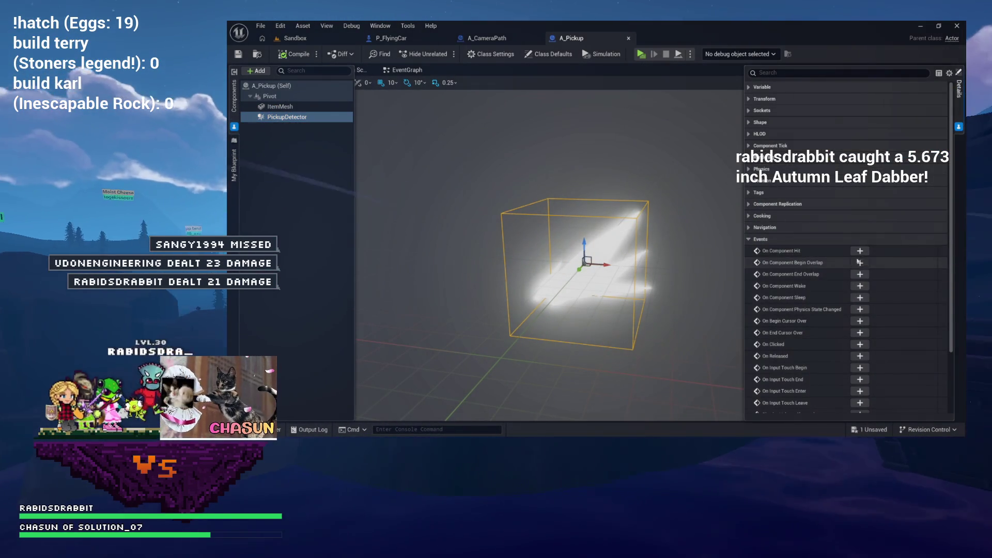
left_click(860, 262)
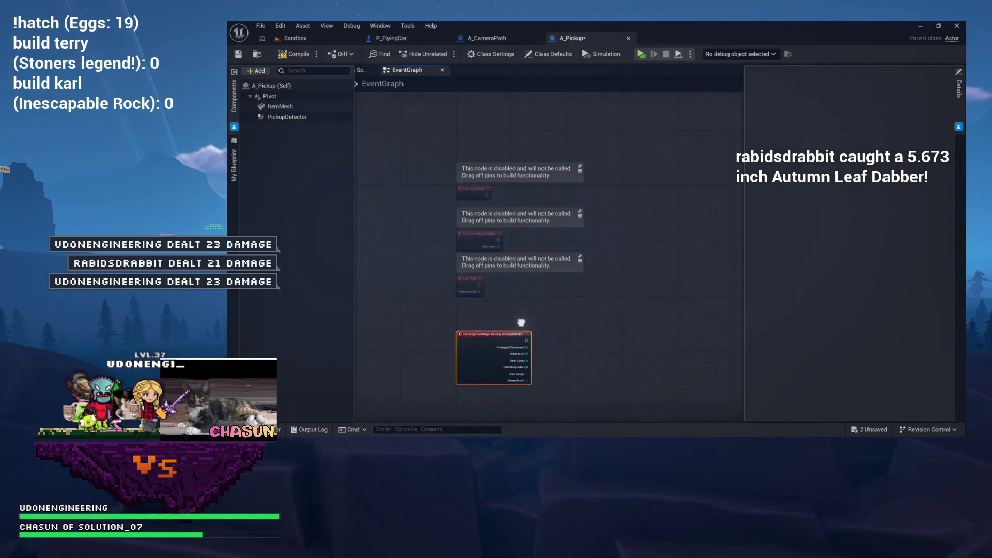
Delete the three disabled default event nodes and move the overlap event up in the graph
left_click_drag(429, 172, 527, 293)
key("Delete")
left_click_drag(490, 362, 489, 217)
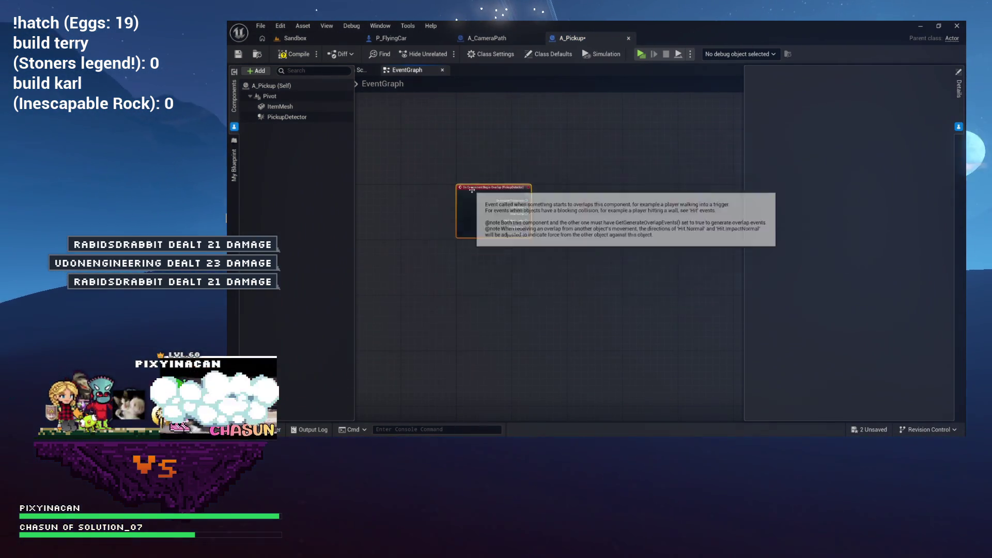
scroll(467, 237, "up", 3)
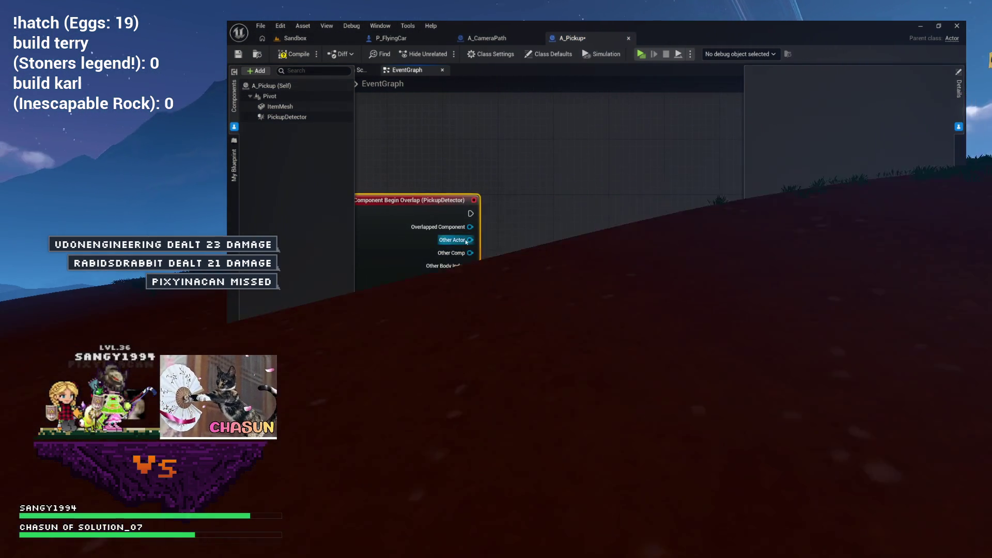
Connect the overlap event's Other Actor pin to a new Cast To P_FlyingCar node
left_click_drag(467, 241, 577, 206)
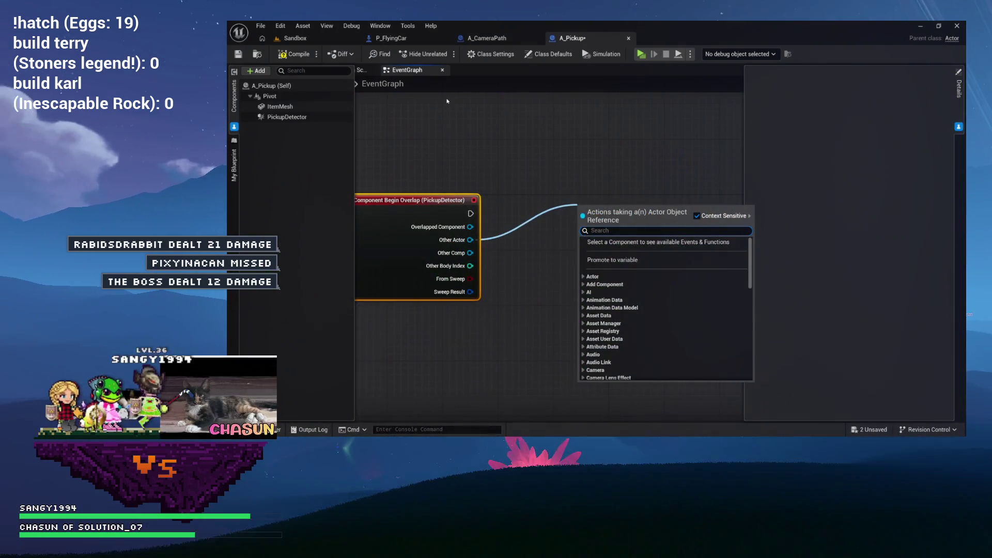
type("flyin")
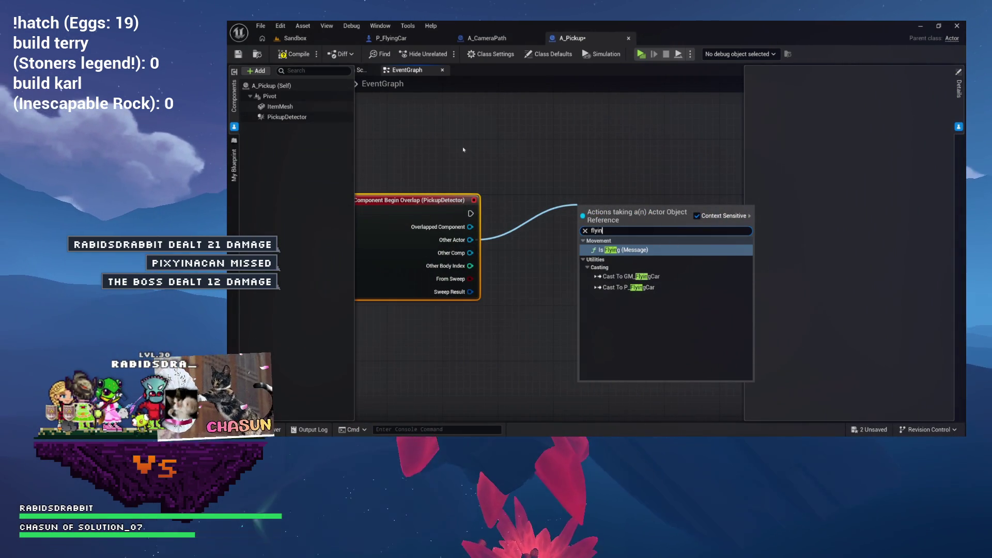
left_click(628, 287)
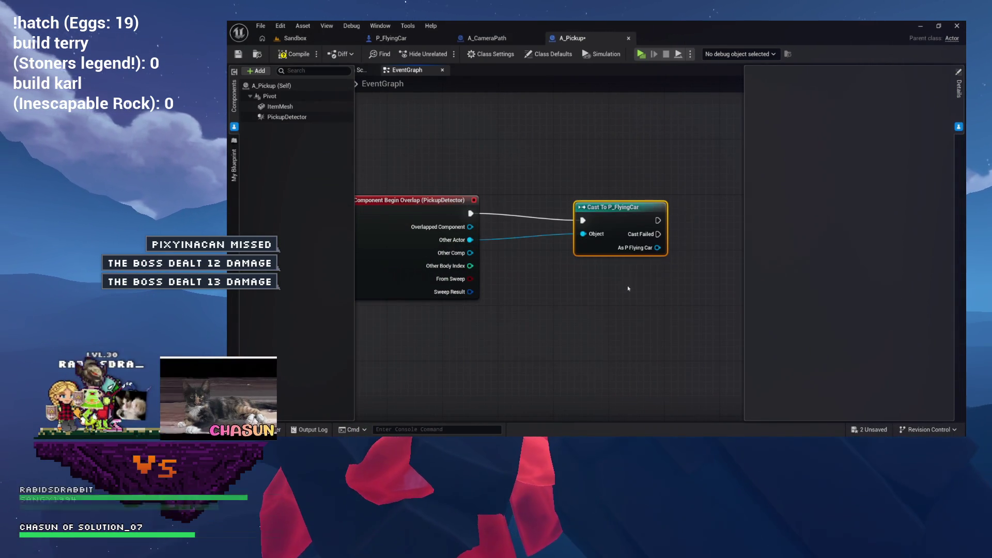
mouse_move(613, 210)
left_mouse_down()
mouse_move(592, 203)
mouse_move(635, 213)
mouse_move(548, 222)
mouse_move(521, 251)
mouse_move(649, 207)
left_mouse_up()
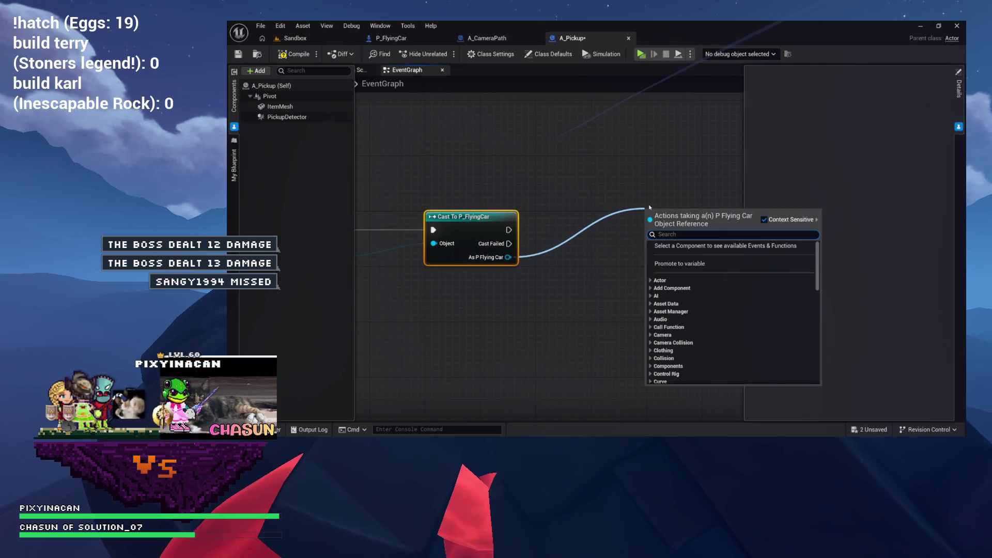
left_click(611, 166)
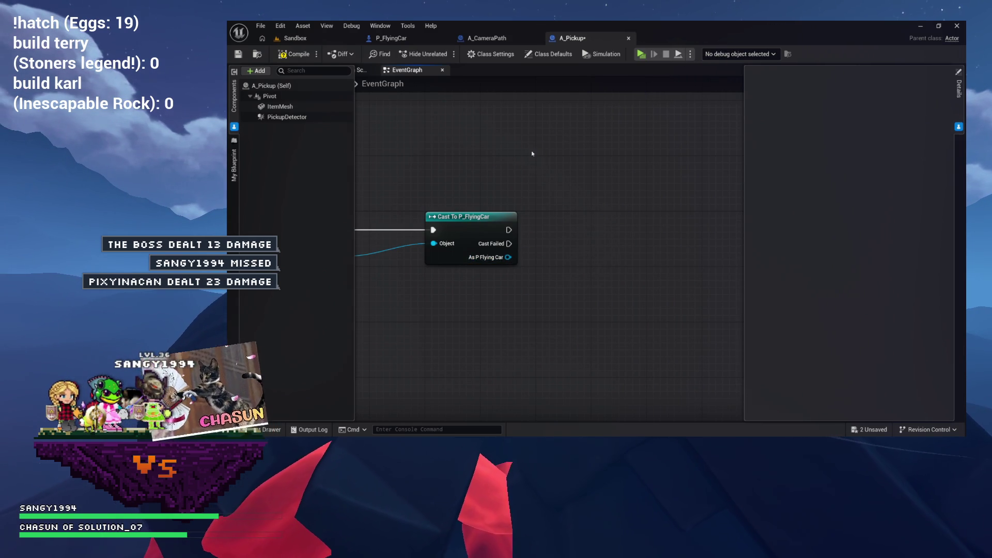
left_click_drag(533, 154, 606, 165)
left_click_drag(541, 183, 602, 194)
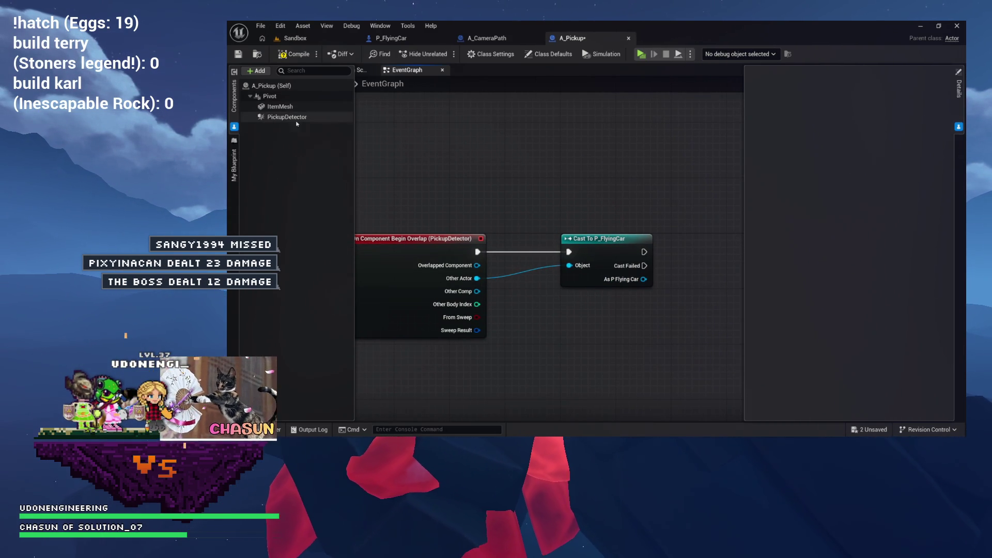
left_click_drag(450, 129, 389, 117)
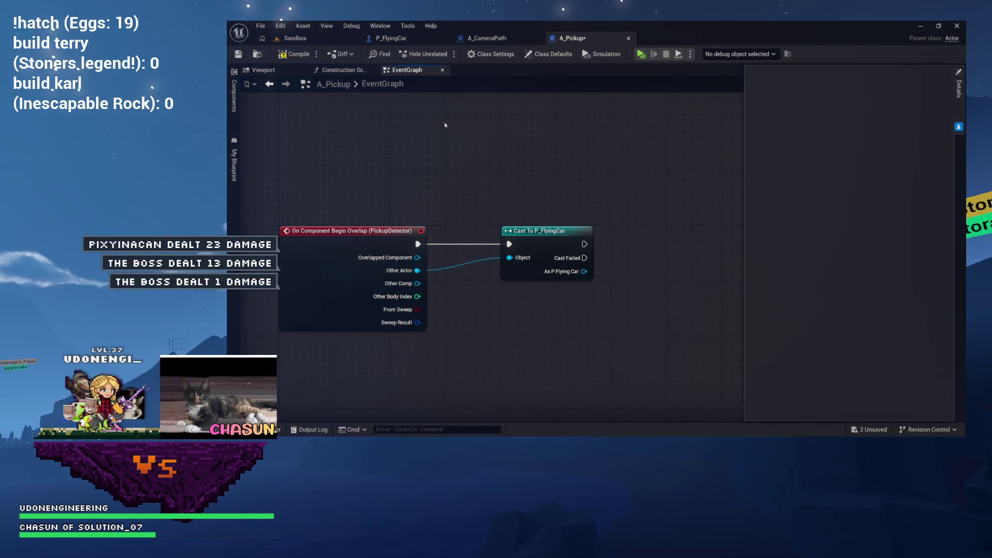
Check the P_FlyingCar Blueprint, then return to A_Pickup's Viewport showing the glowing mesh
left_click_drag(442, 125, 313, 114)
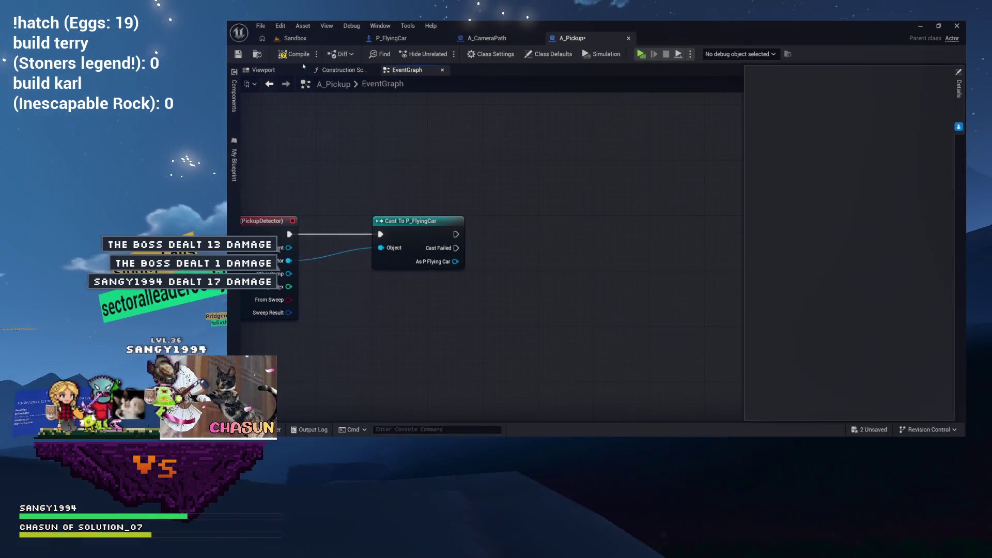
left_click_drag(454, 265, 417, 266)
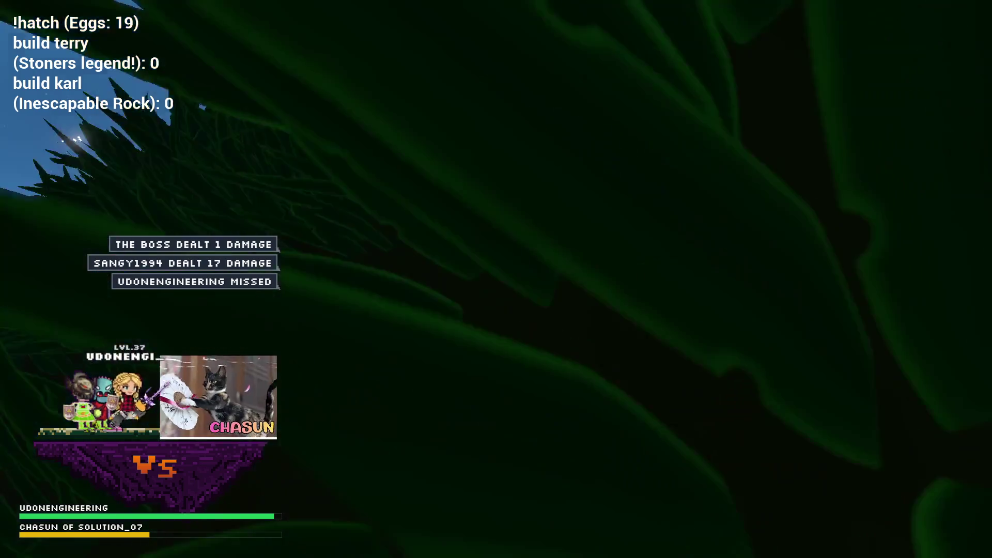
left_click(398, 39)
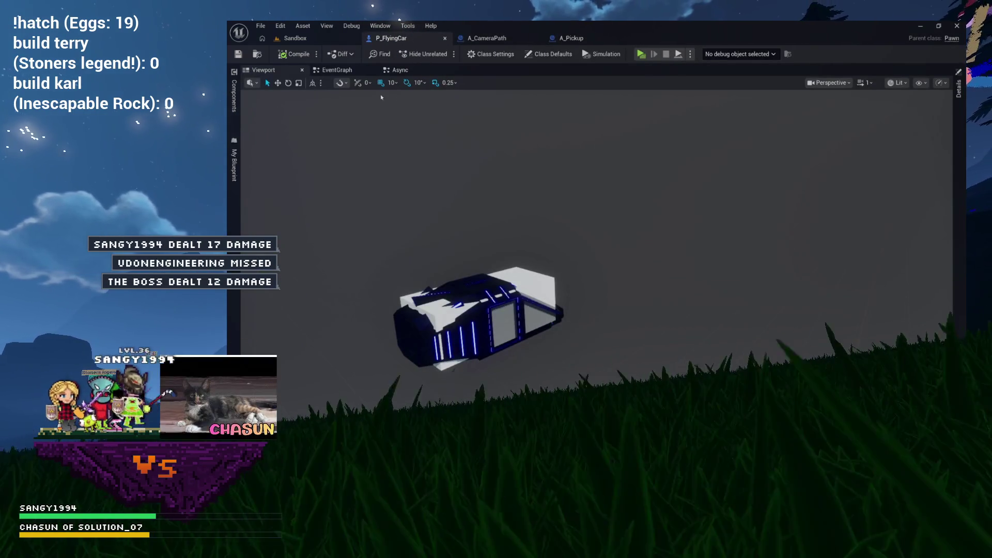
key("ctrl+Tab")
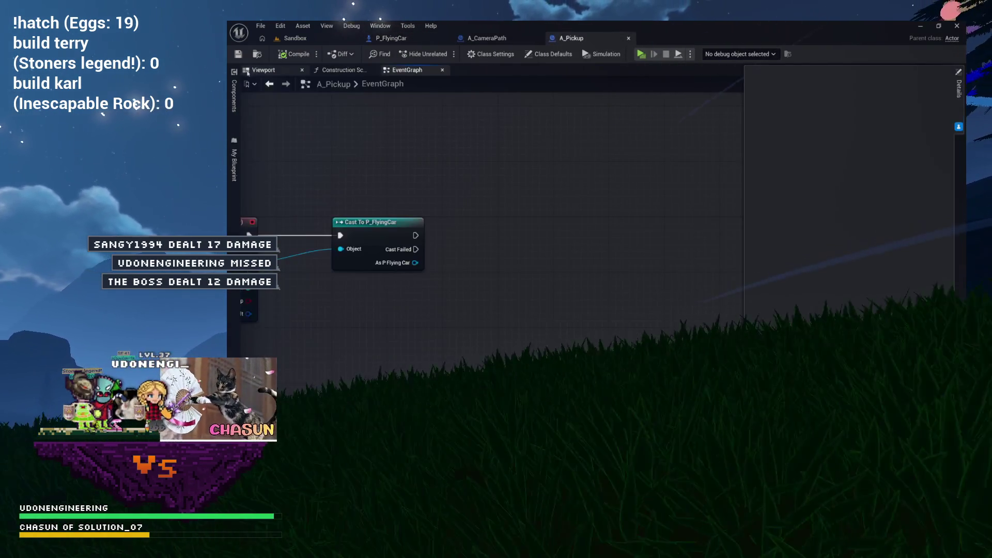
left_click(274, 71)
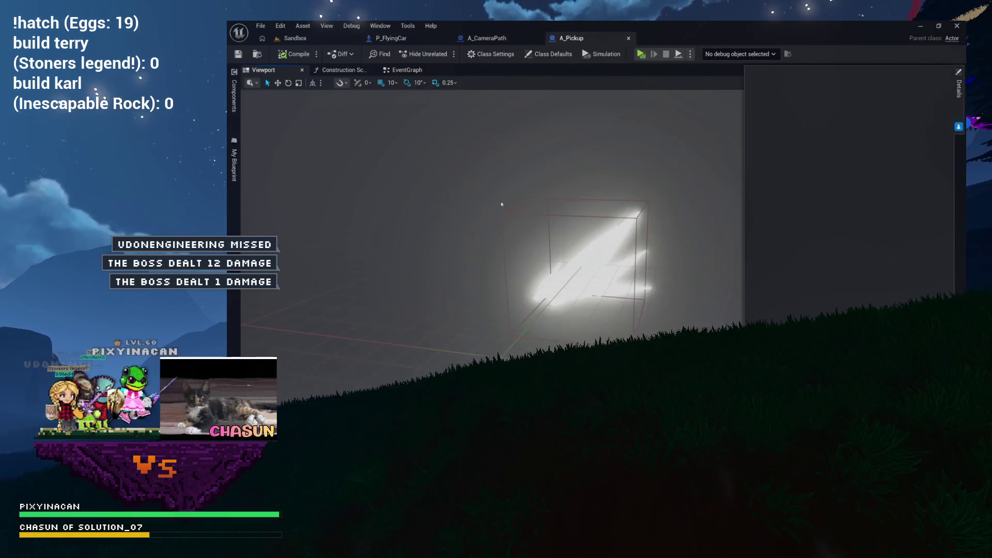
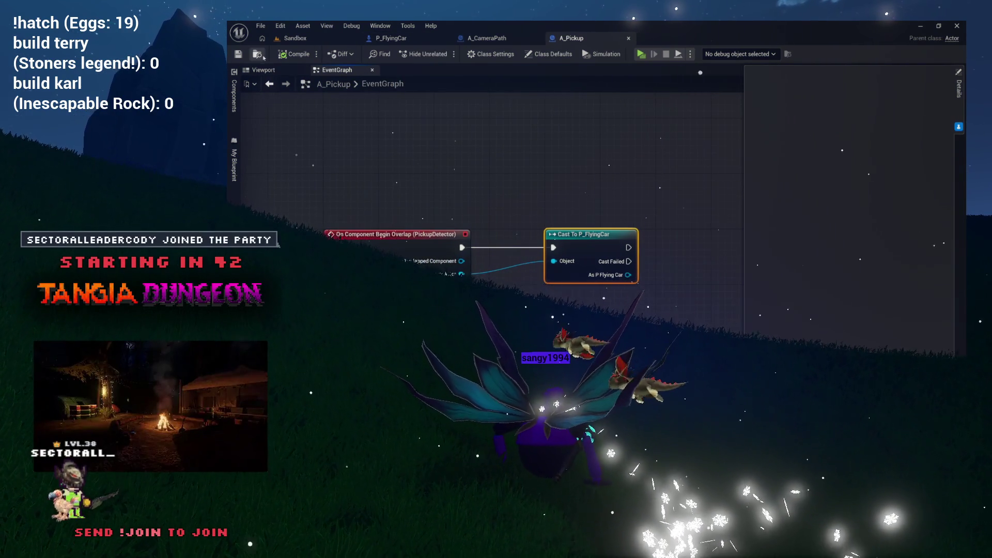
Show the Content Drawer over the A_Pickup graph and check BaseActors' add-content menu
key("ctrl+space")
right_click(470, 253)
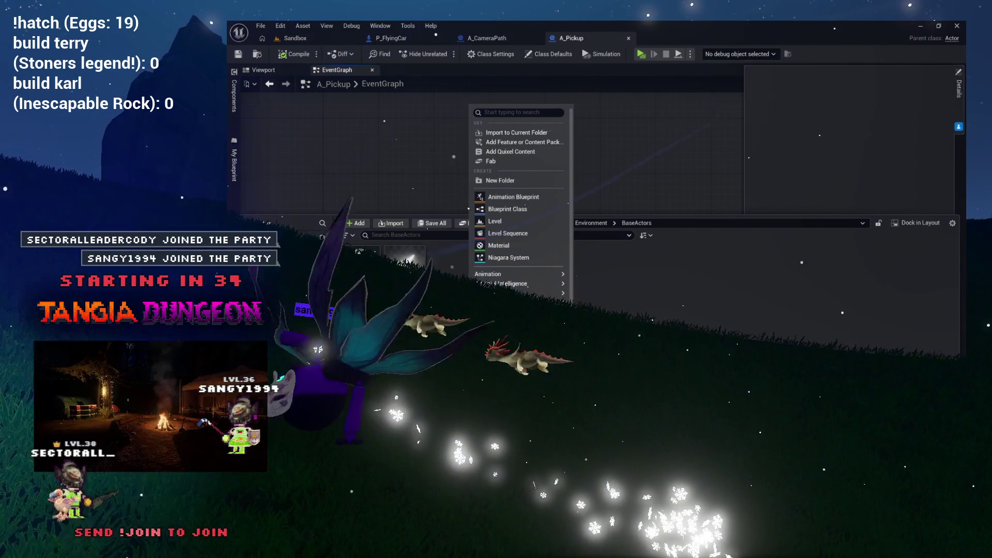
left_click(572, 364)
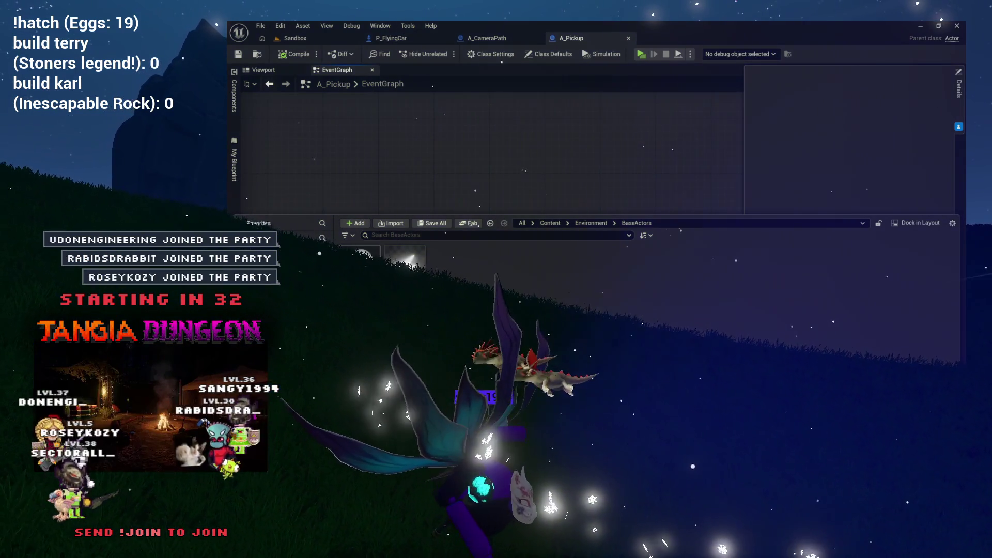
right_click(444, 303)
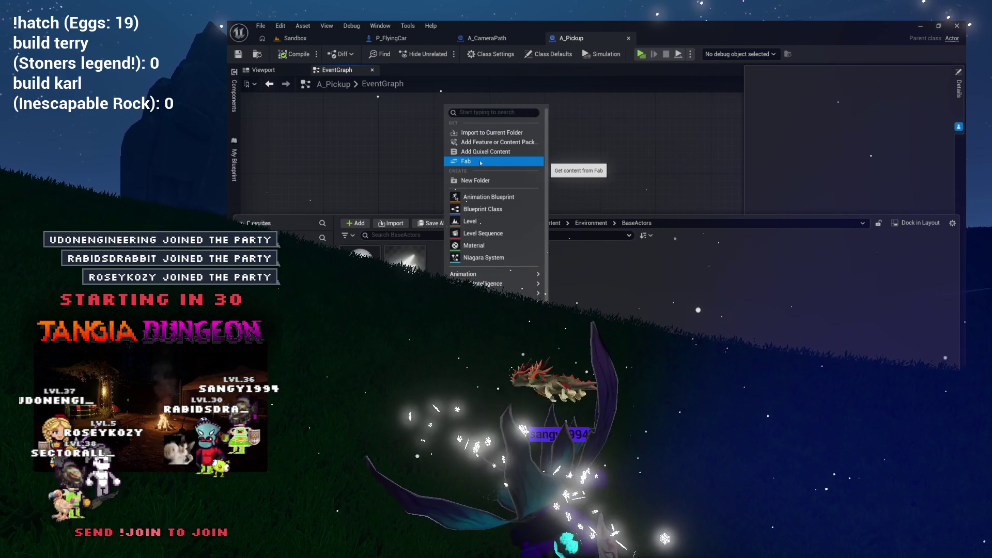
key("Escape")
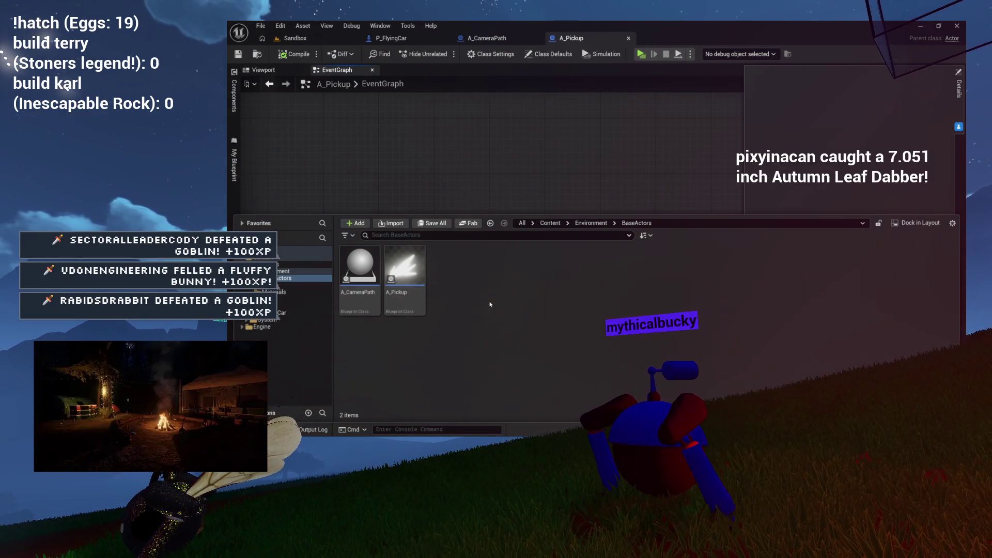
right_click(458, 302)
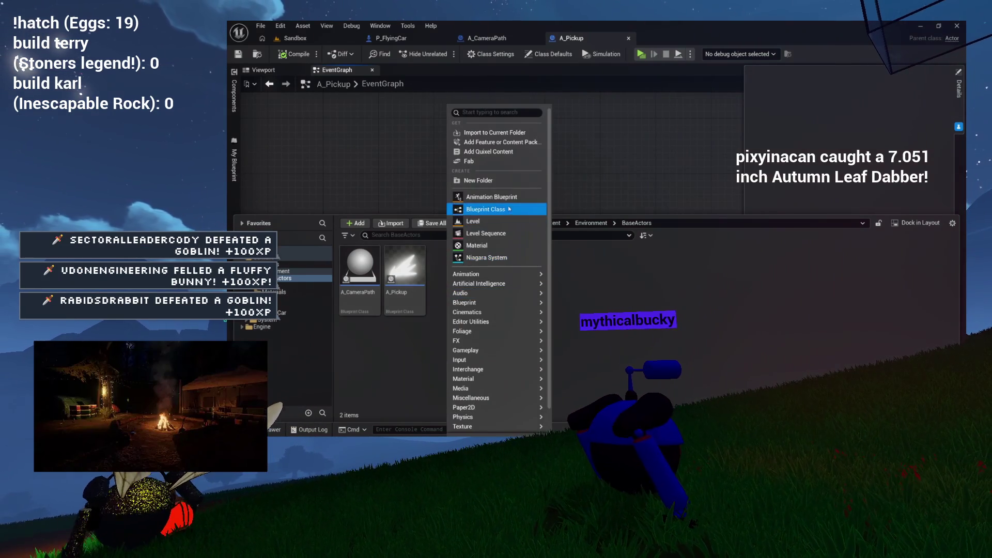
Create an Actor-based Blueprint class named A_Weapon in BaseActors and open it
left_click(509, 209)
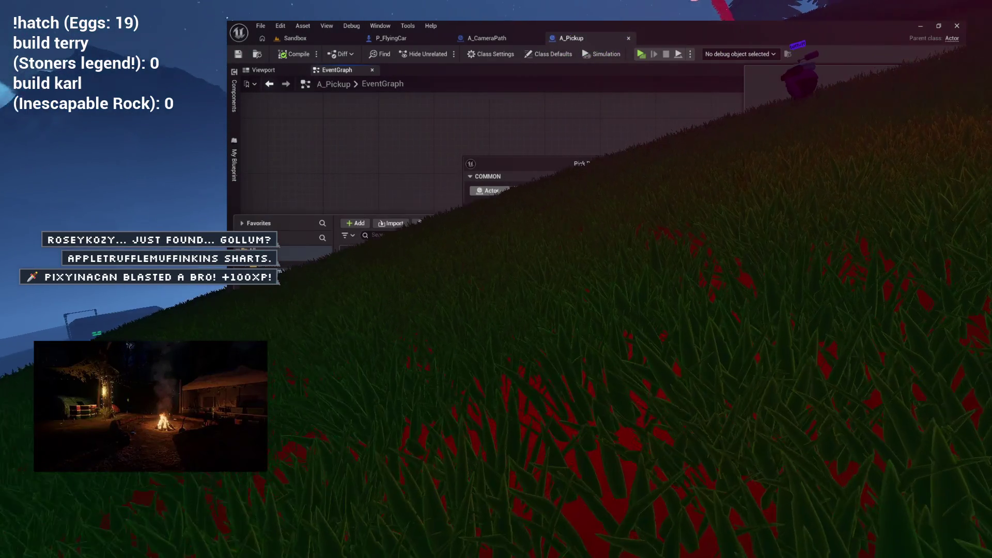
left_click(540, 193)
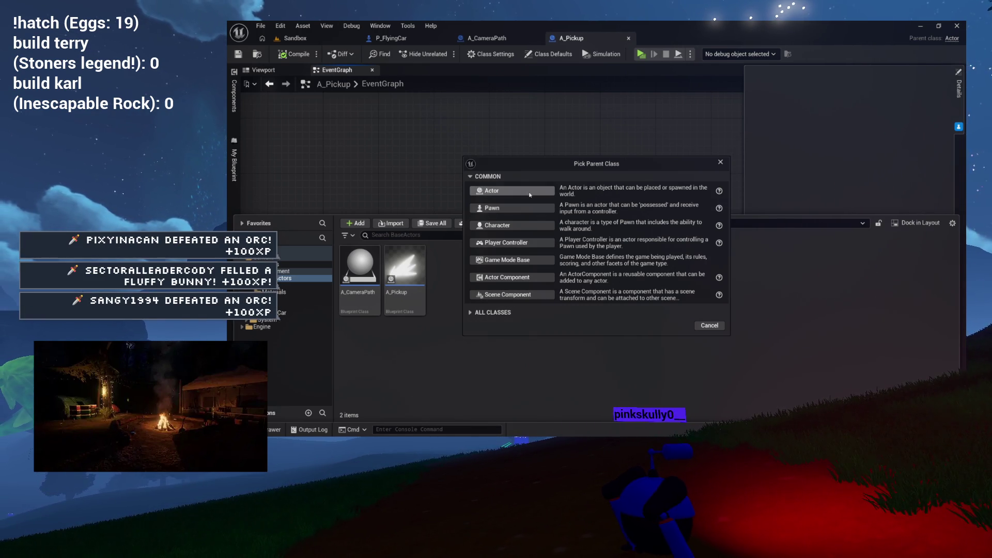
left_click(524, 226)
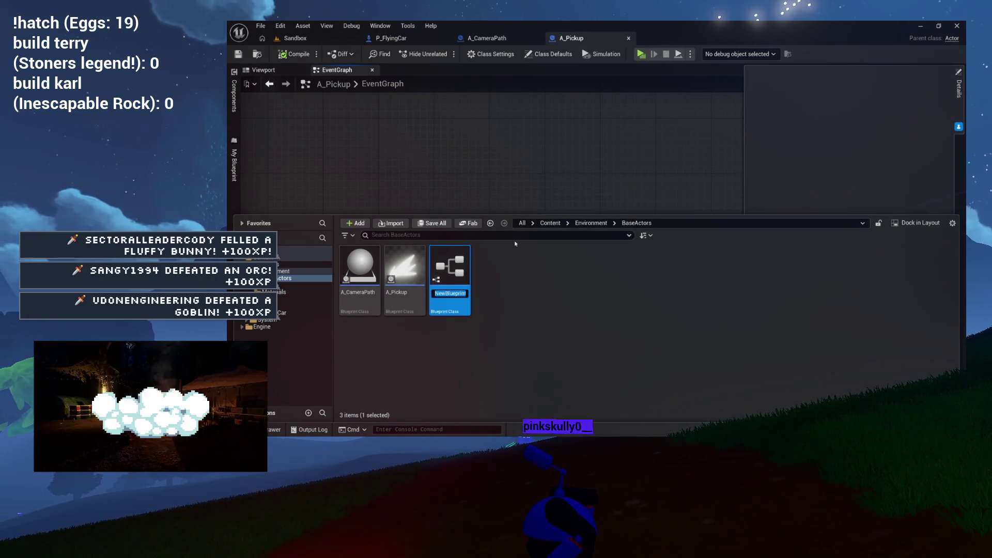
type("A_Weapon")
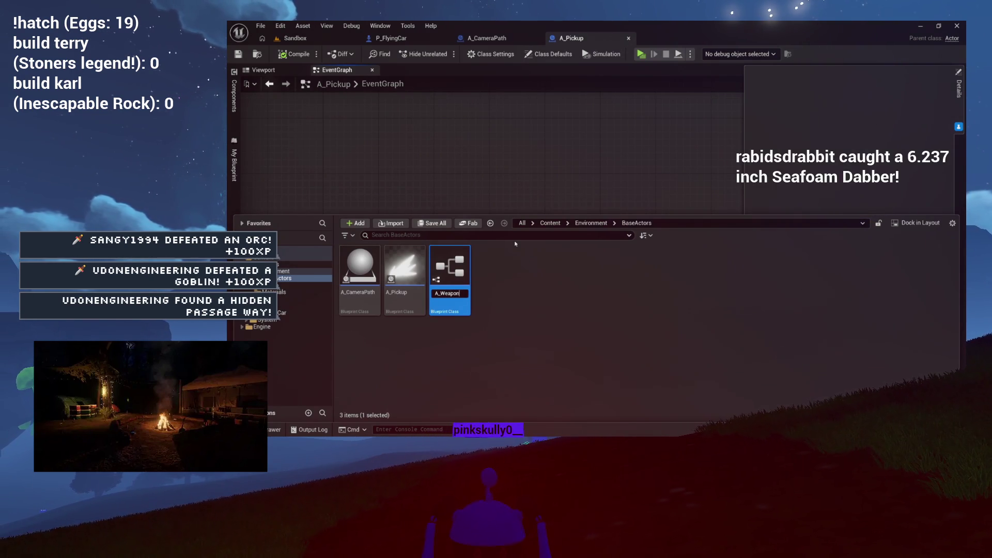
key("Return")
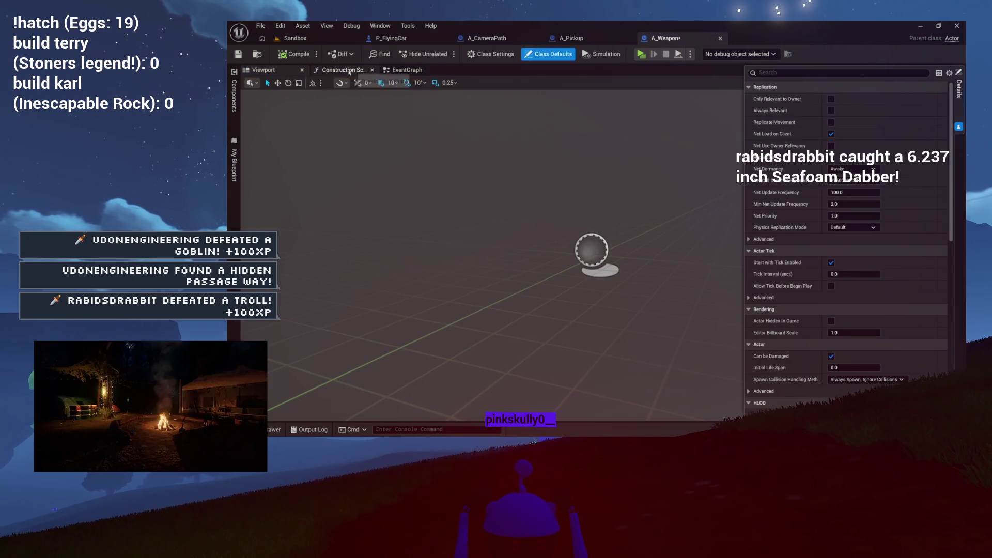
Add a Static Mesh component named BaseMesh under DefaultSceneRoot and save A_Weapon
left_click(349, 71)
left_click(371, 70)
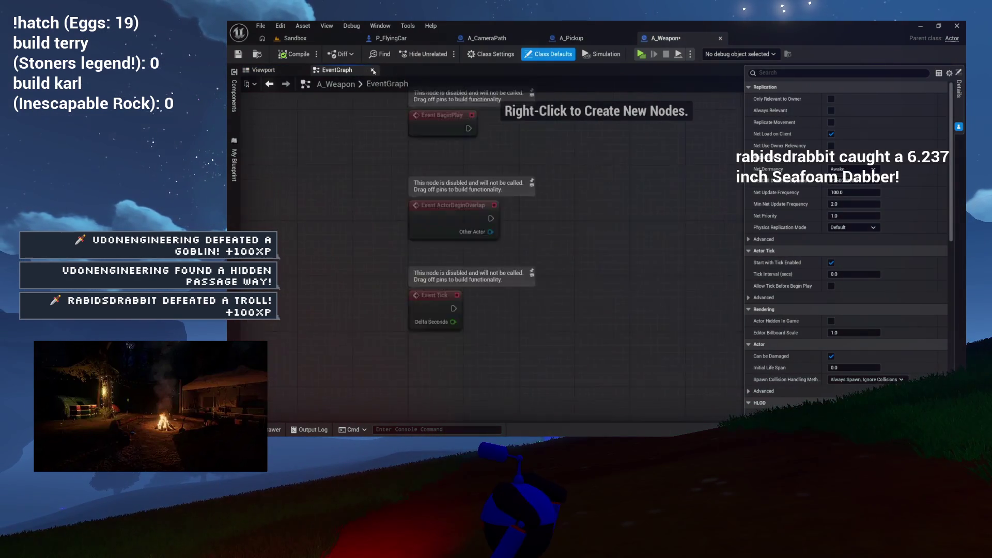
left_click(263, 70)
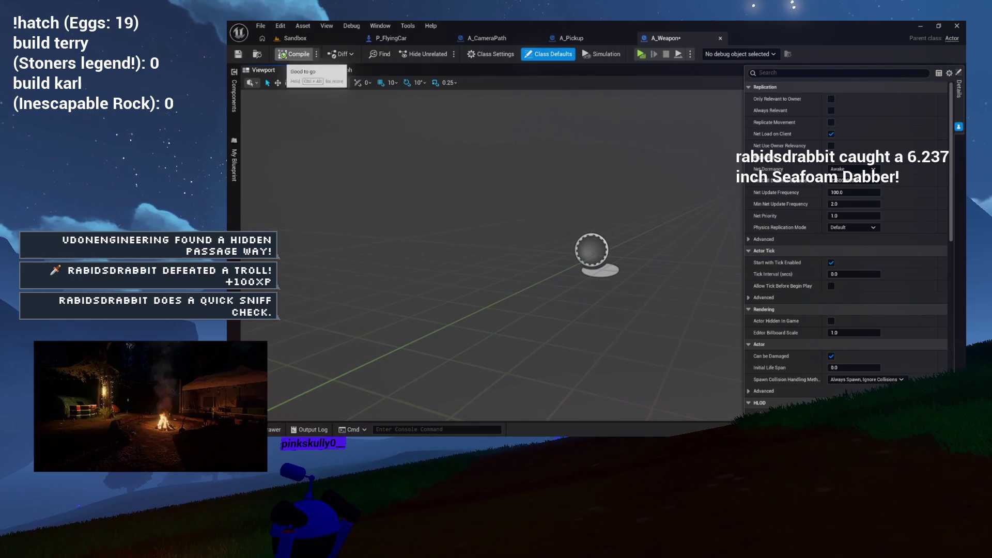
left_click(234, 96)
left_click(286, 96)
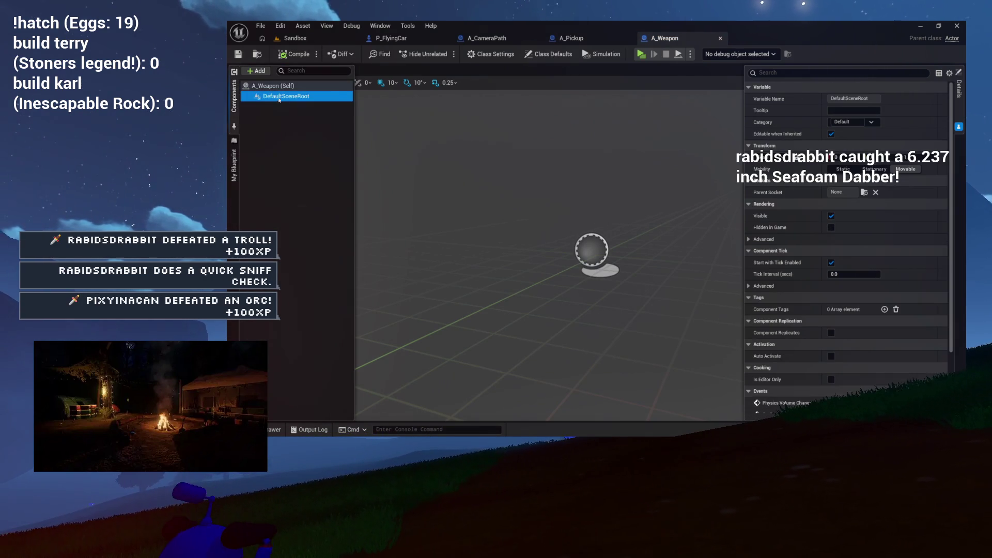
left_click(261, 71)
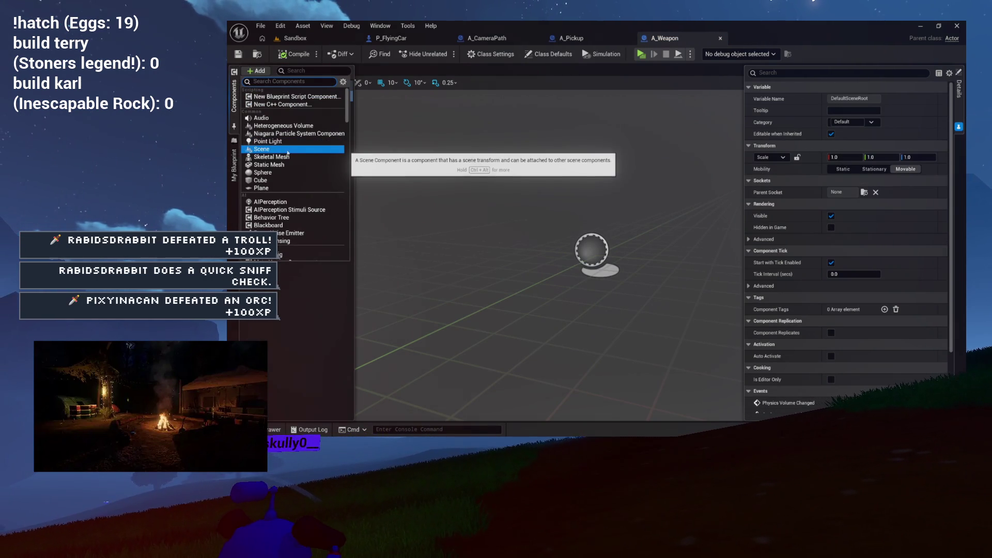
left_click(279, 164)
type("BaseMesh")
key("Return")
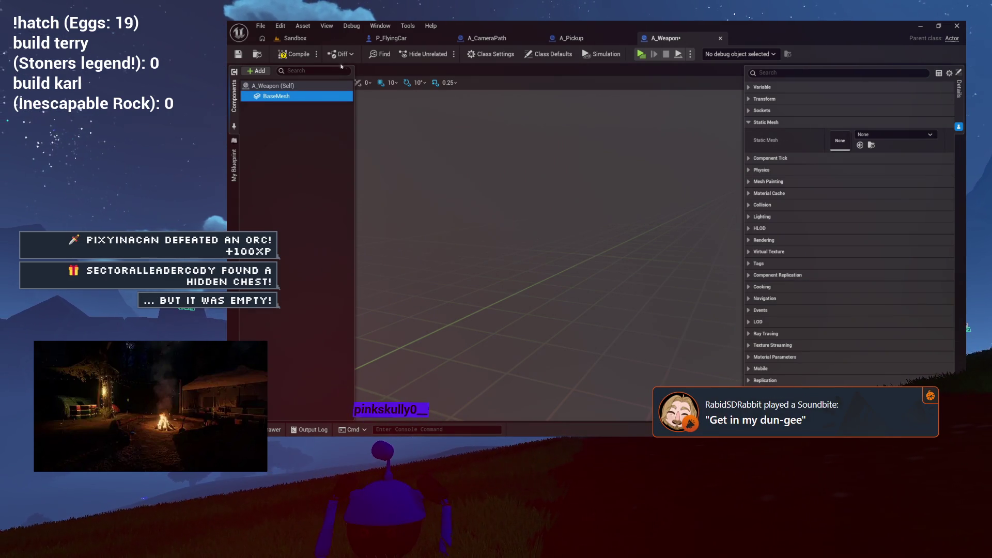
key("ctrl+s")
left_click(873, 135)
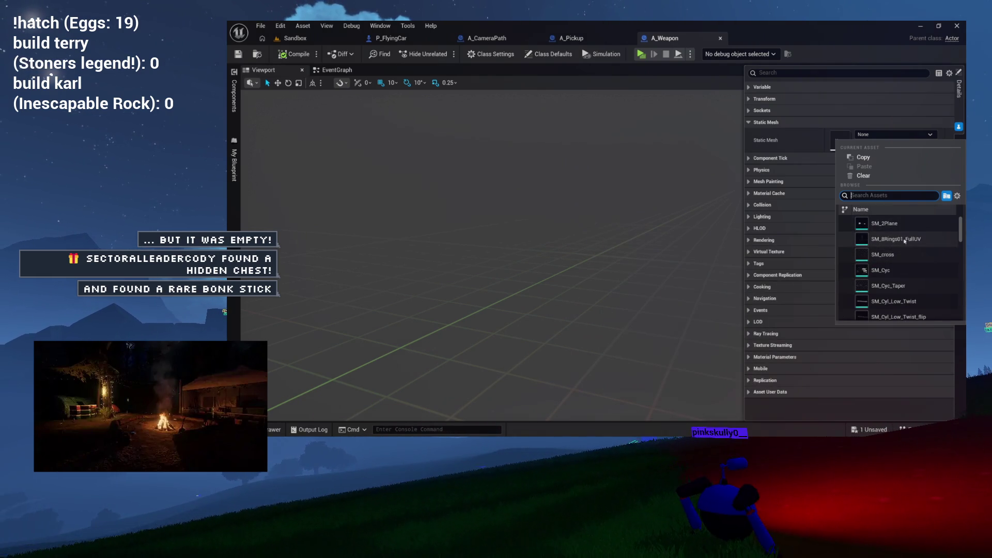
Try SM_Cyc, a twisted cylinder and SM_Parts_StarSparrow_Wing_01 as BaseMesh's mesh
left_click(888, 269)
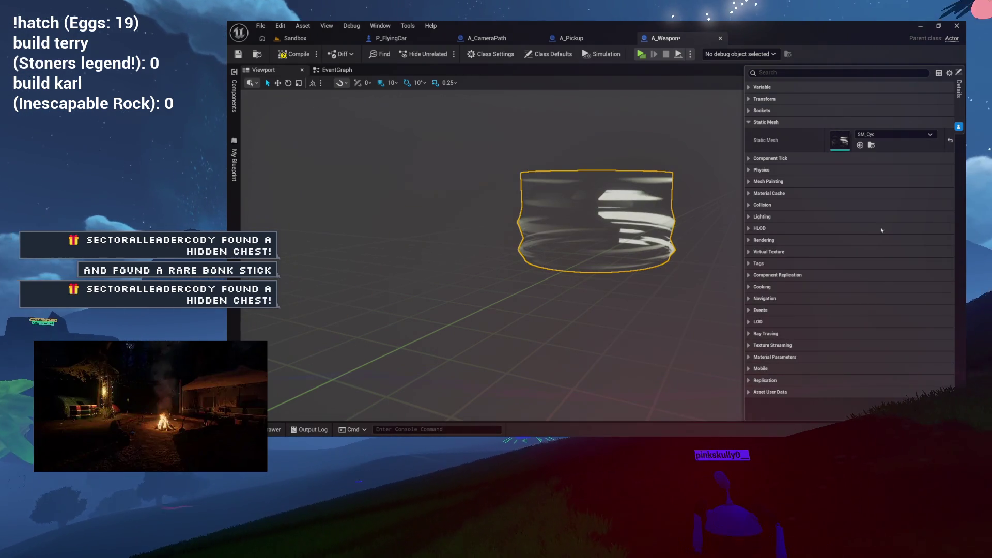
left_click(894, 134)
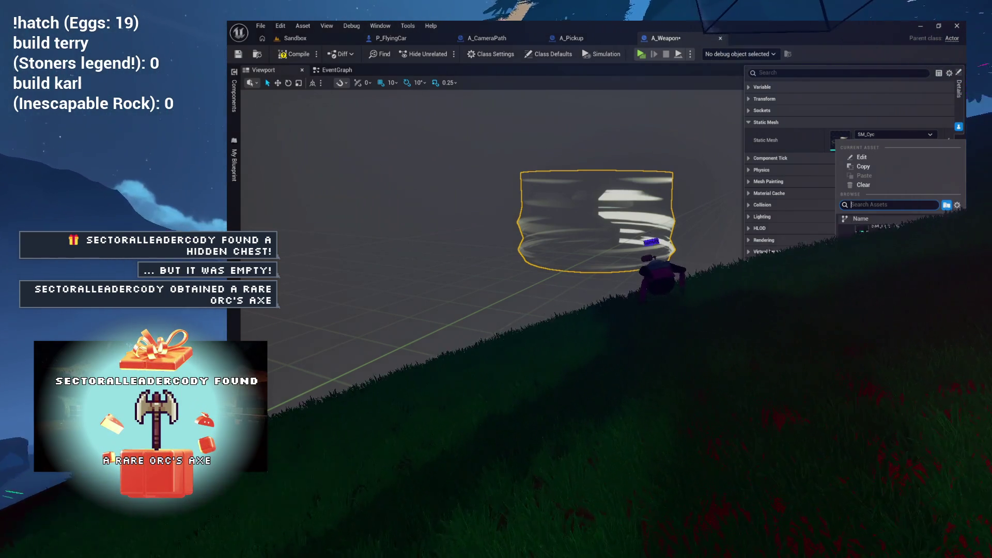
left_click(878, 227)
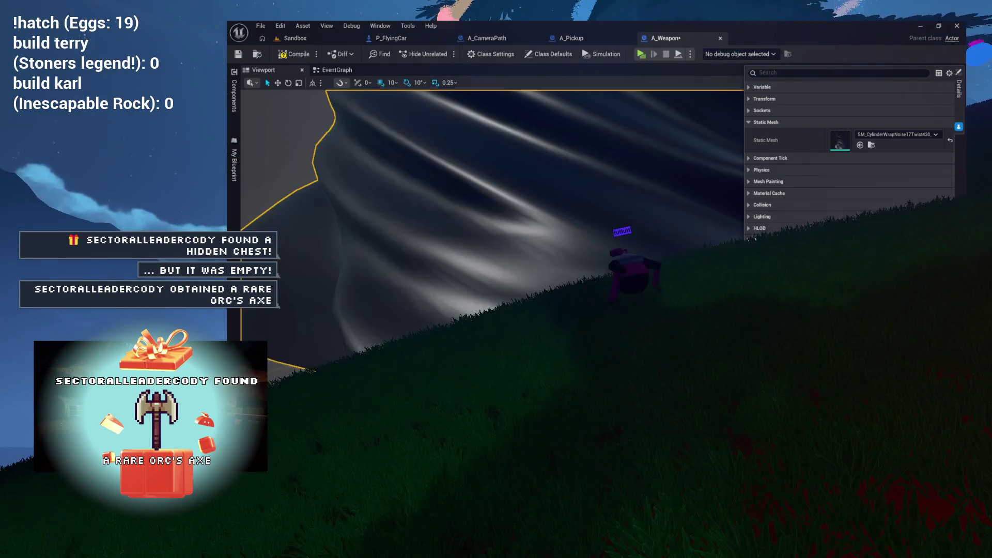
left_click(882, 136)
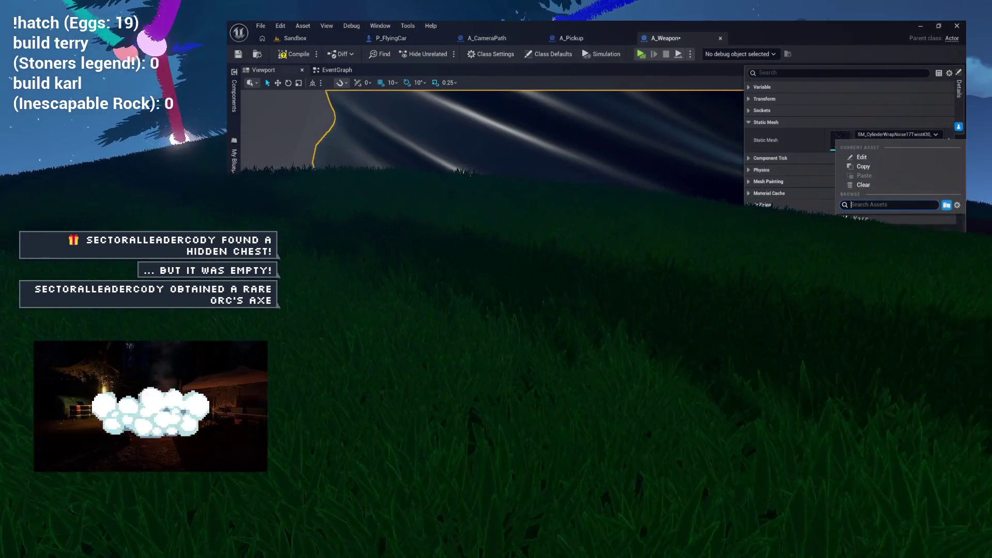
left_click(853, 222)
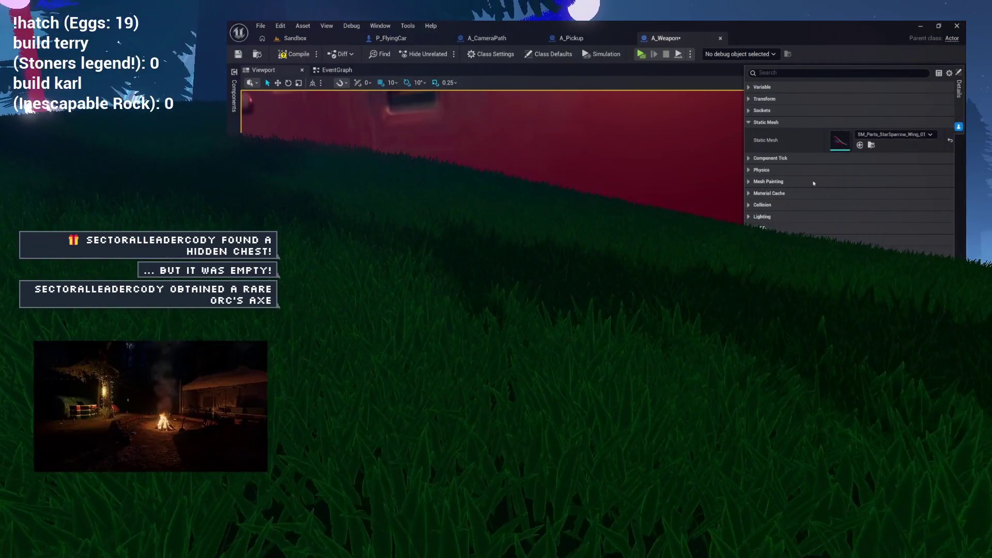
scroll(703, 185, "down", 6)
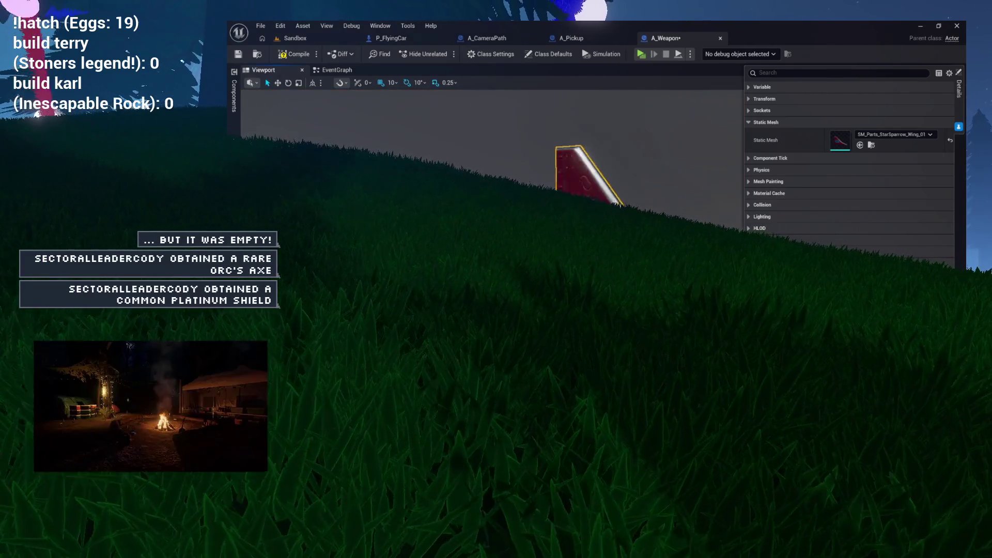
scroll(703, 185, "down", 3)
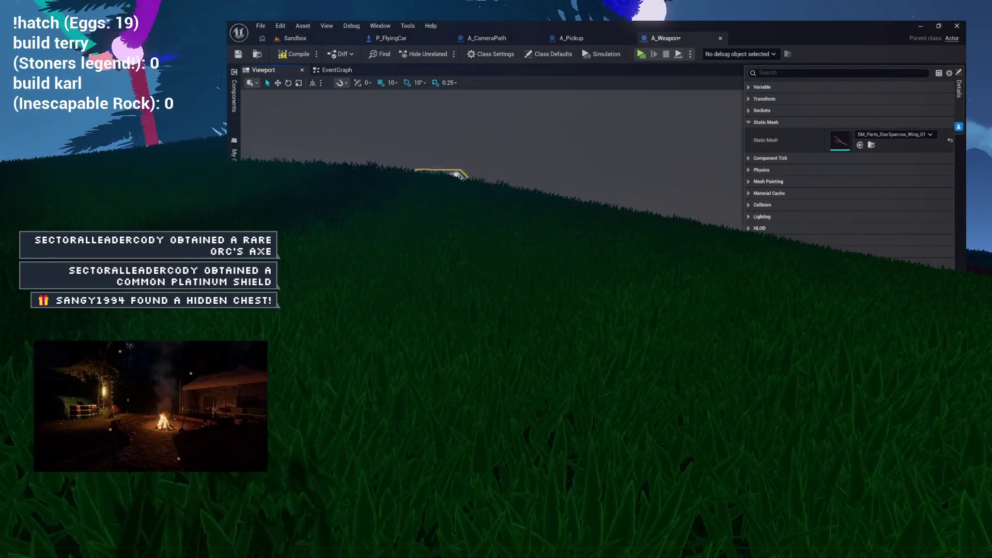
mouse_move(674, 192)
left_mouse_down()
mouse_move(667, 155)
mouse_move(674, 192)
left_mouse_up()
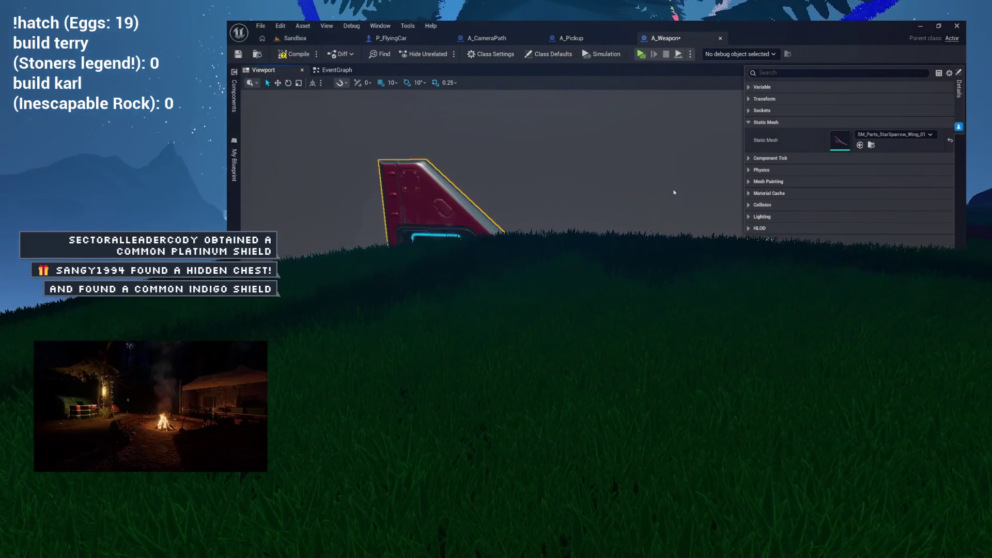
Search 'cube', assign SM_Shape_Cube to BaseMesh and compile A_Weapon
left_click(889, 135)
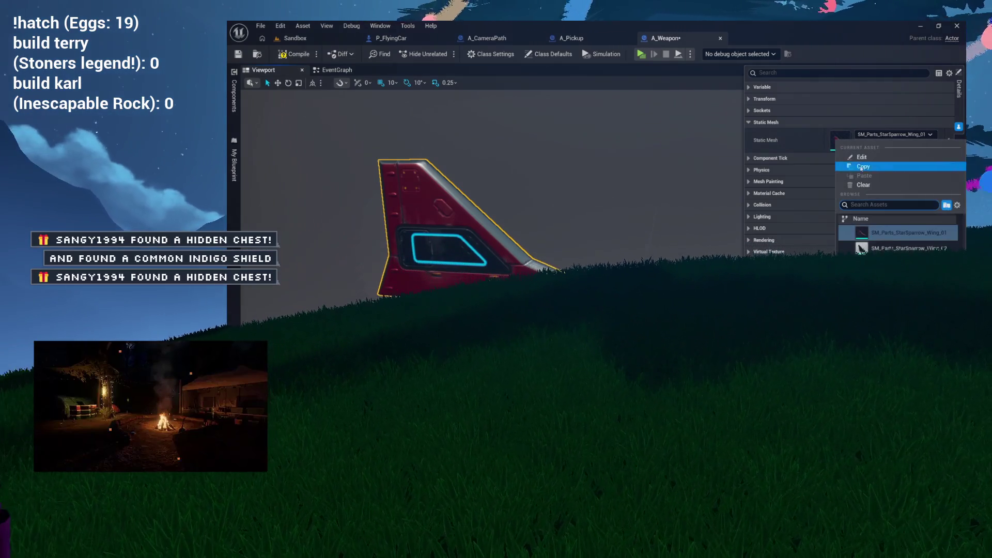
type("cube")
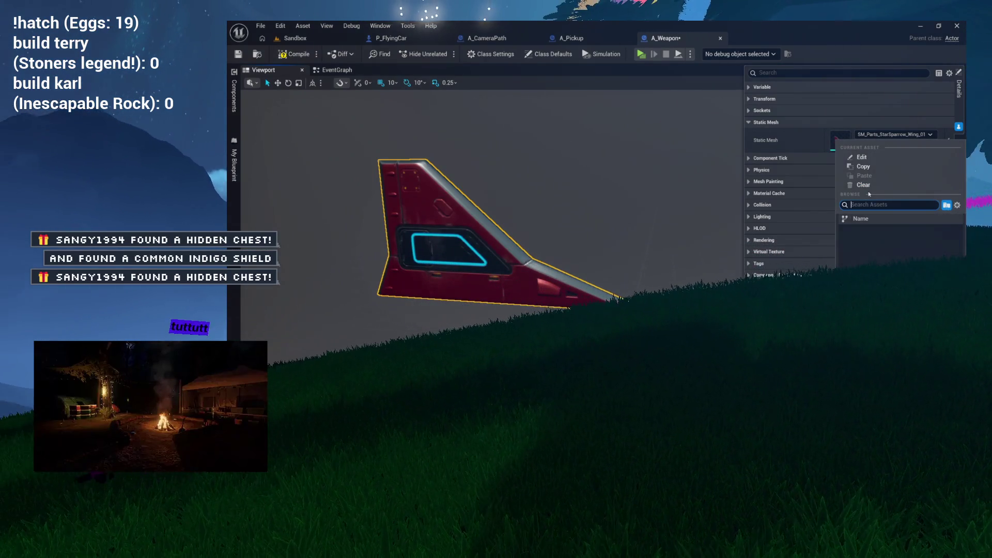
left_click(874, 234)
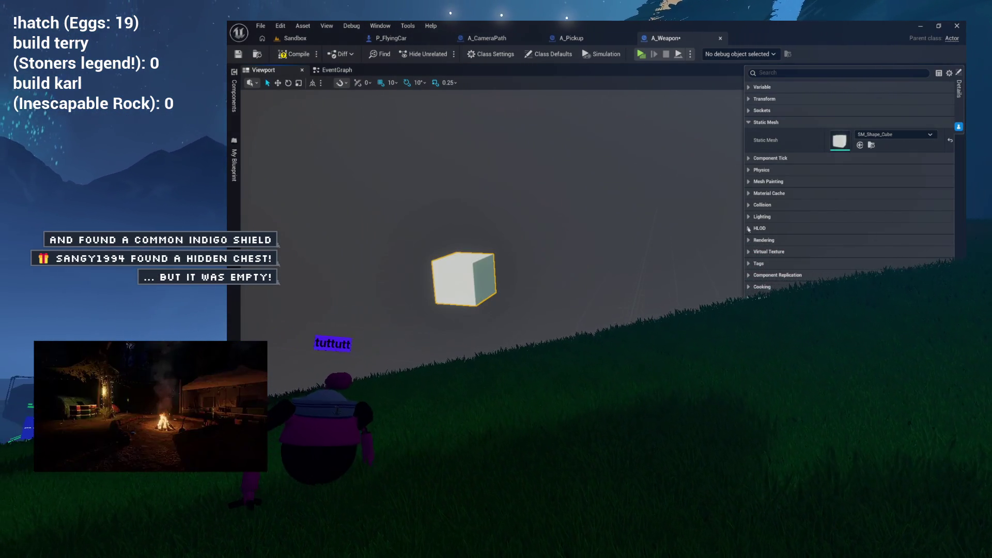
left_click(298, 54)
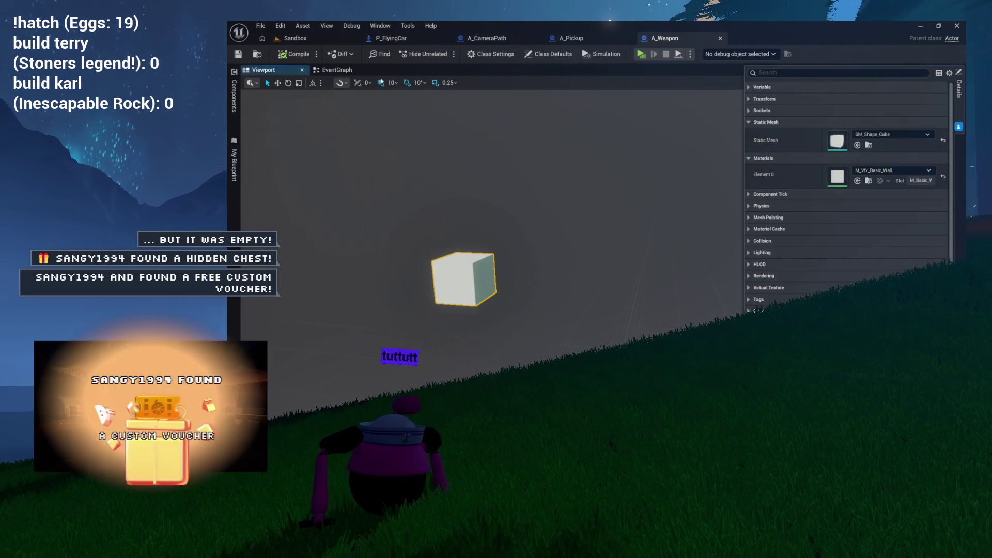
left_click(335, 70)
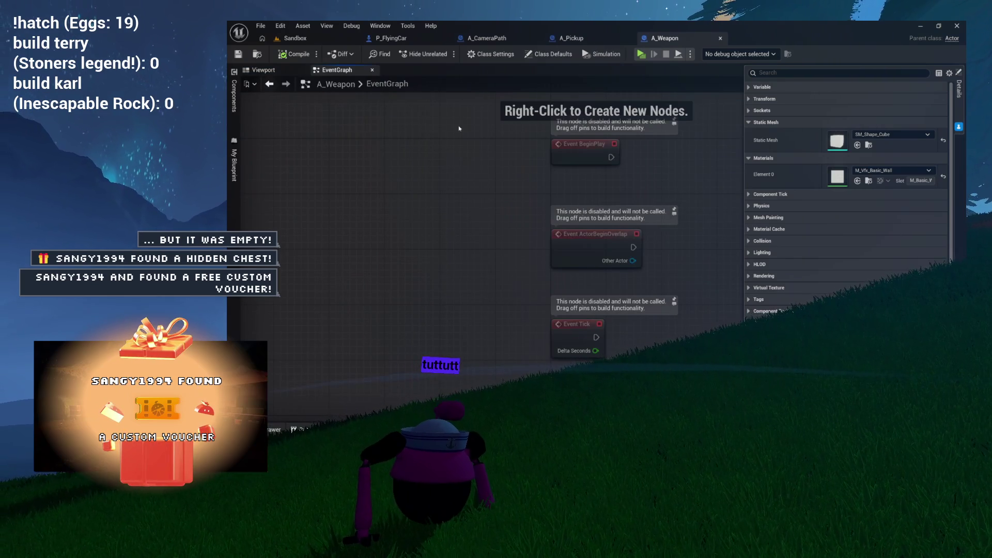
Delete the ActorBeginOverlap and Tick events, keeping only BeginPlay in A_Weapon's graph
left_click_drag(609, 328, 622, 342)
key("Delete")
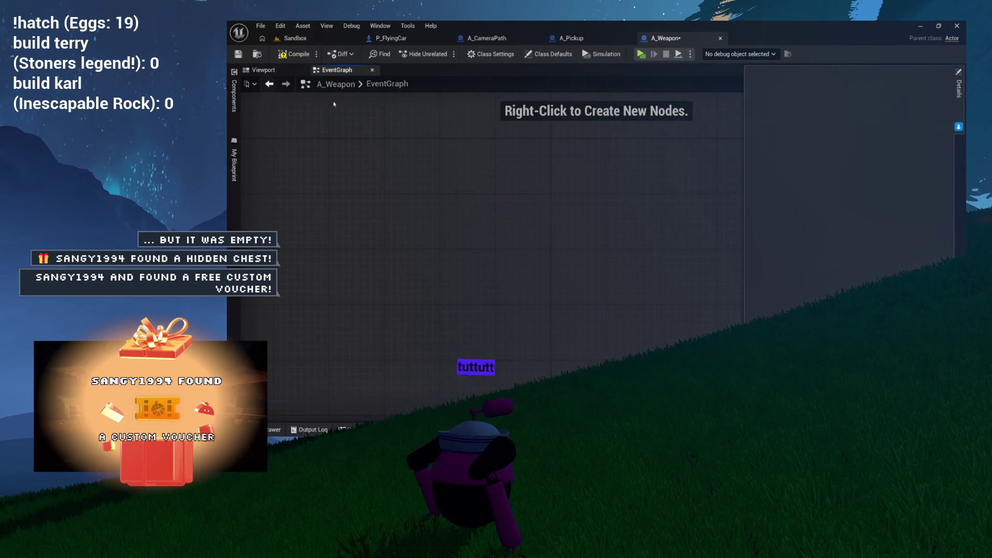
key("ctrl+z")
mouse_move(472, 200)
left_mouse_down()
mouse_move(646, 284)
mouse_move(592, 322)
left_mouse_up()
key("Delete")
key("Home")
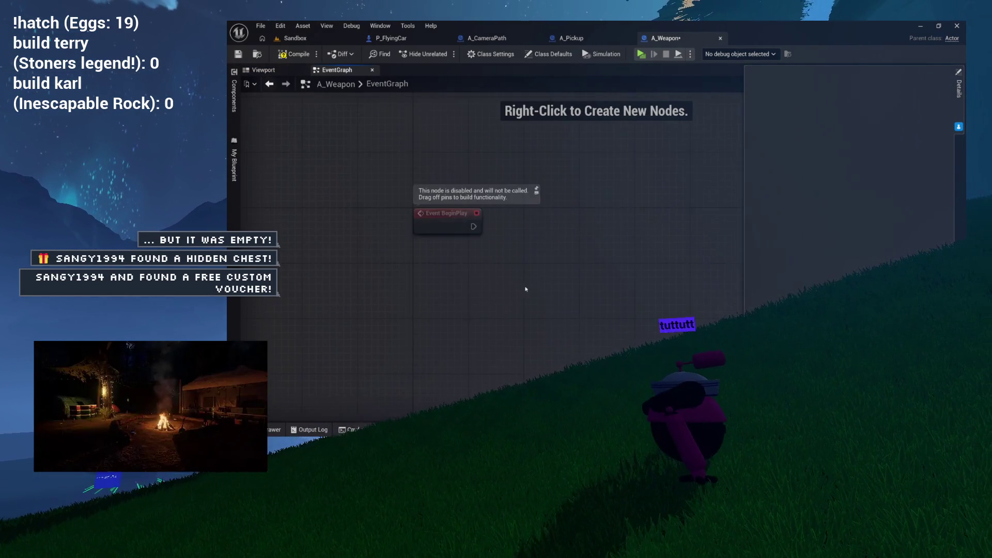
left_click_drag(407, 245, 488, 223)
left_click(504, 134)
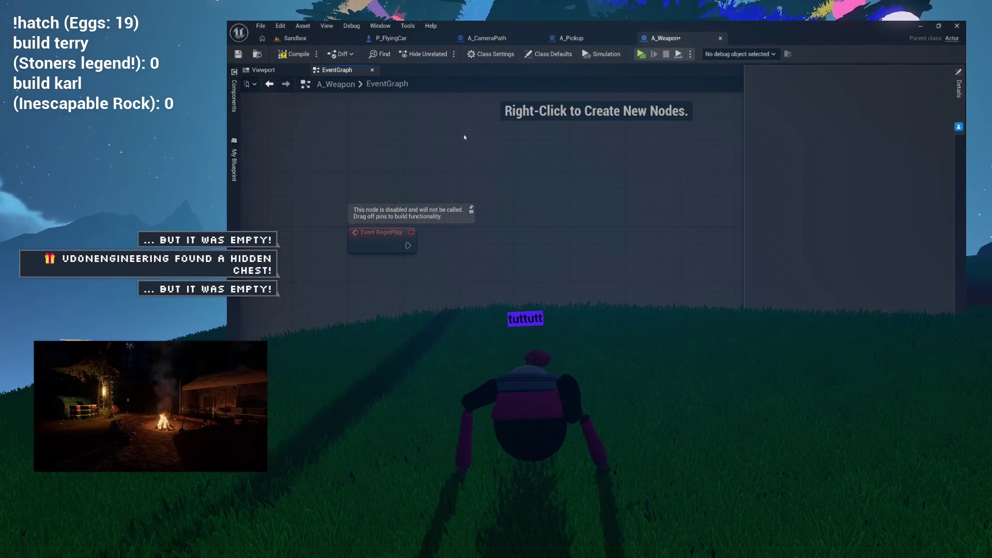
left_click_drag(464, 138, 402, 144)
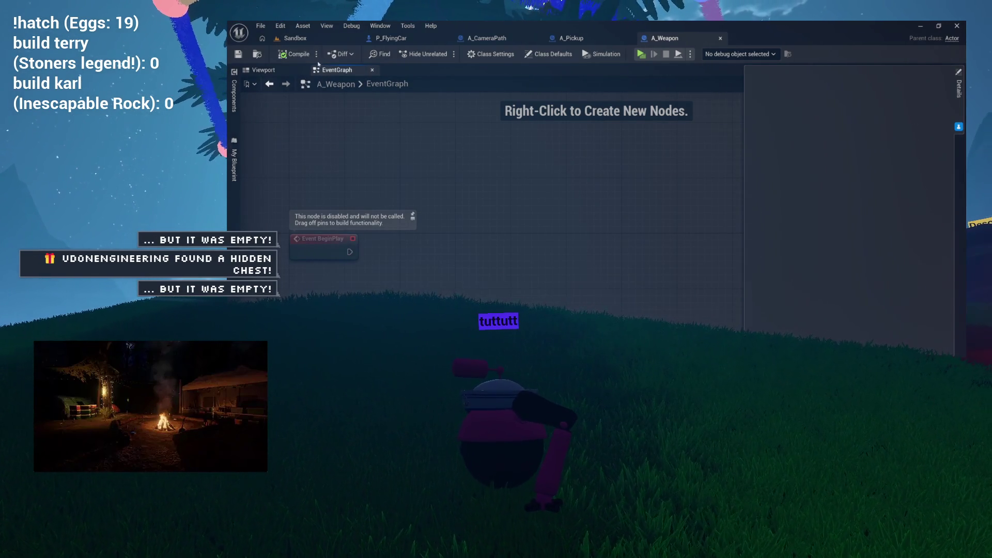
left_click(291, 71)
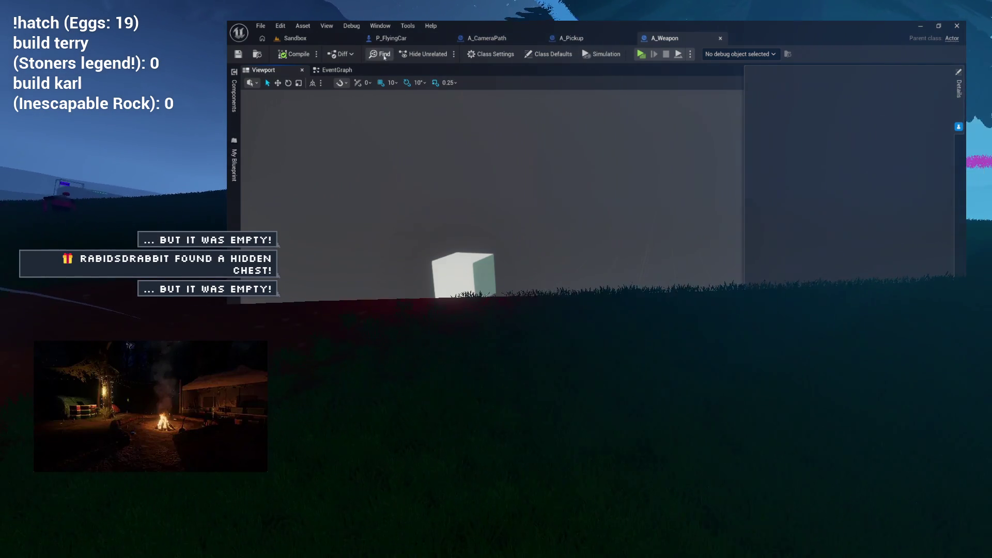
left_click(330, 69)
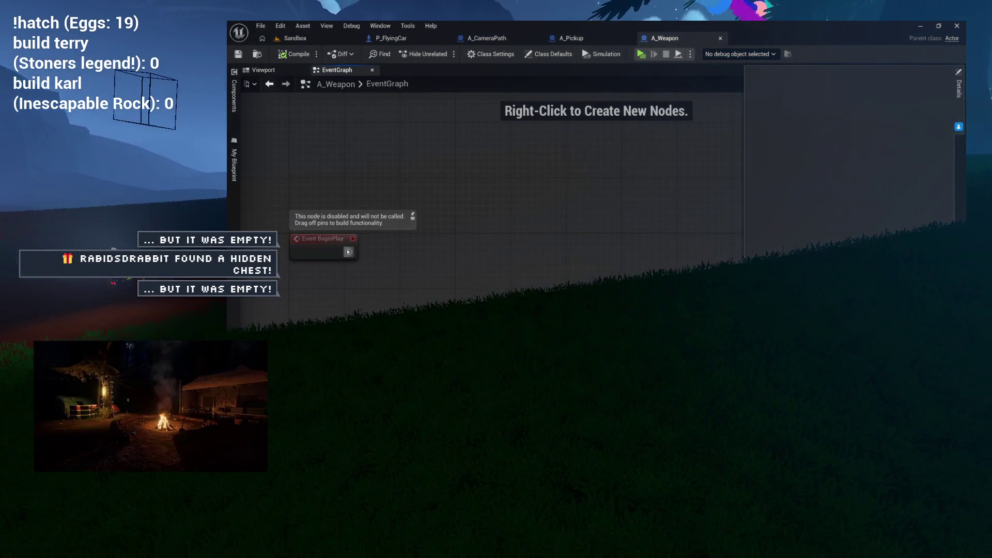
Connect a Set Timer by Event node after BeginPlay
left_click_drag(350, 252, 449, 242)
type("set timer ")
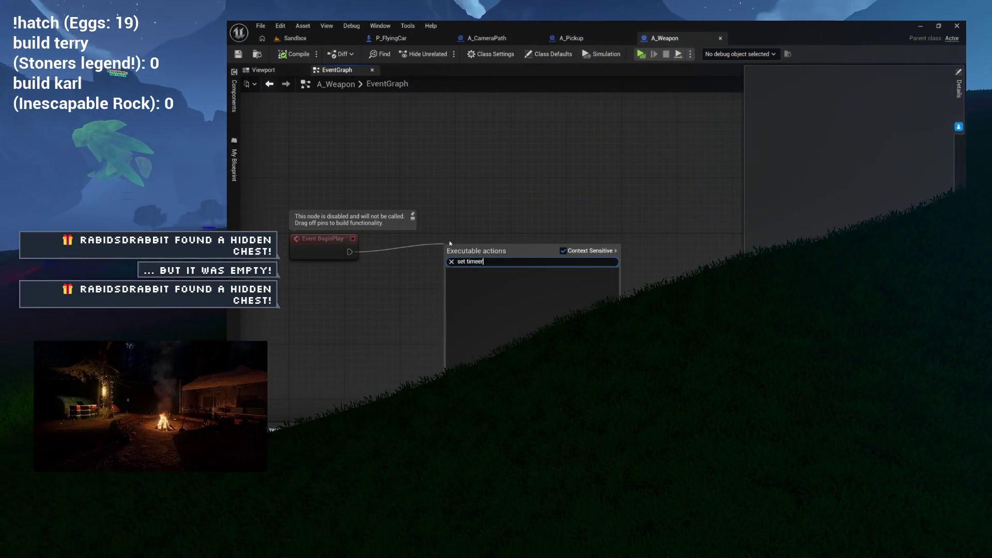
type("by event")
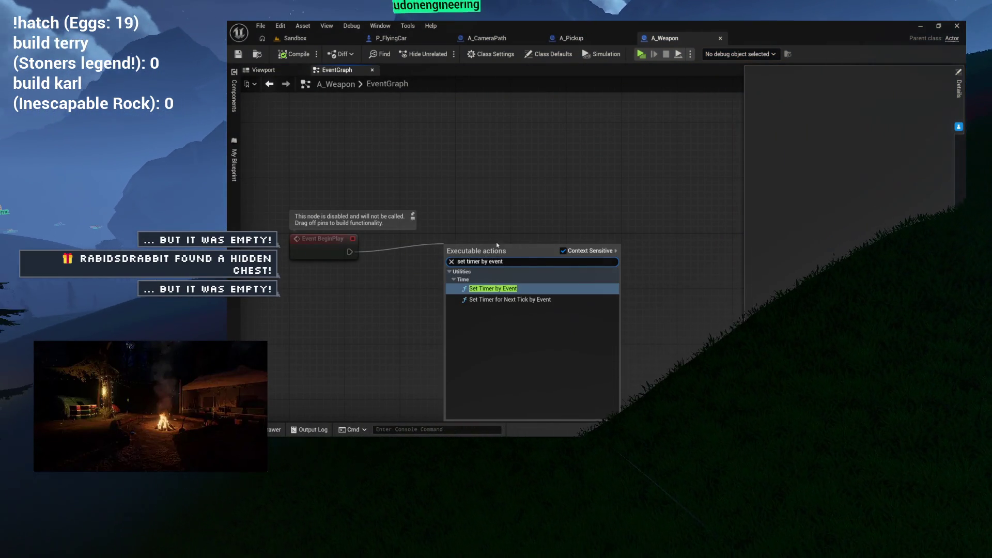
key("Return")
left_click_drag(492, 255, 498, 270)
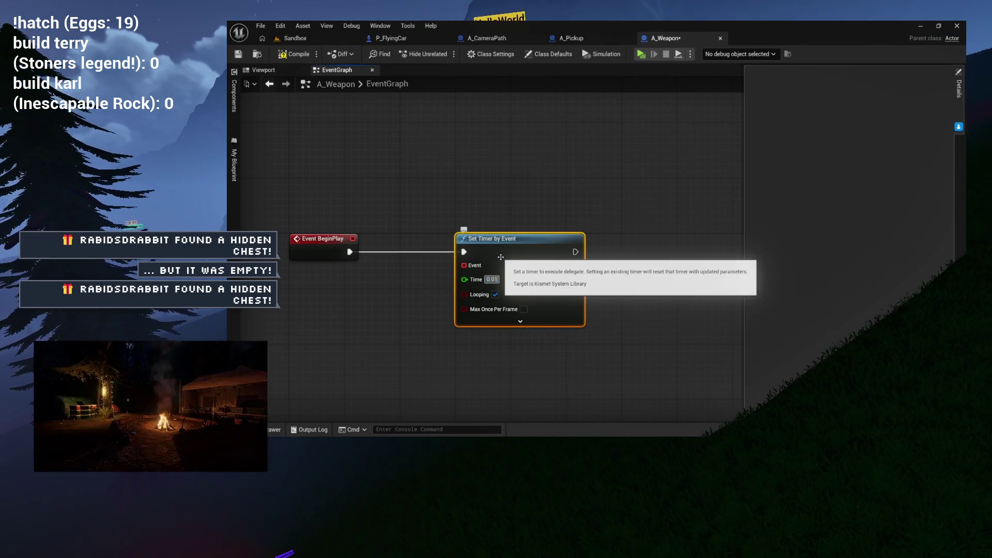
mouse_move(500, 256)
left_mouse_down()
mouse_move(515, 157)
mouse_move(559, 143)
mouse_move(535, 248)
left_mouse_up()
Bind a custom event named FireBullet to the timer's Event input
type("create")
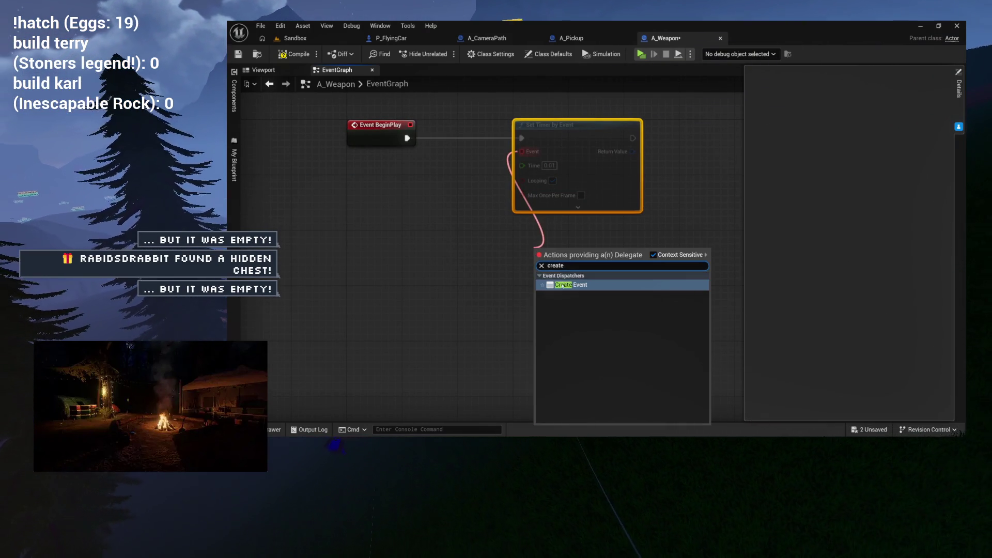
left_click(563, 286)
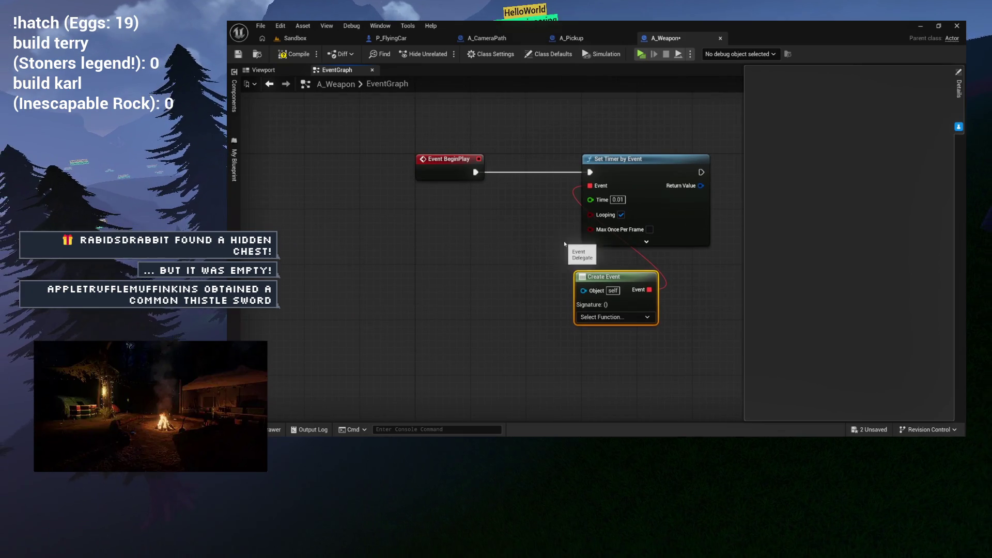
key("Delete")
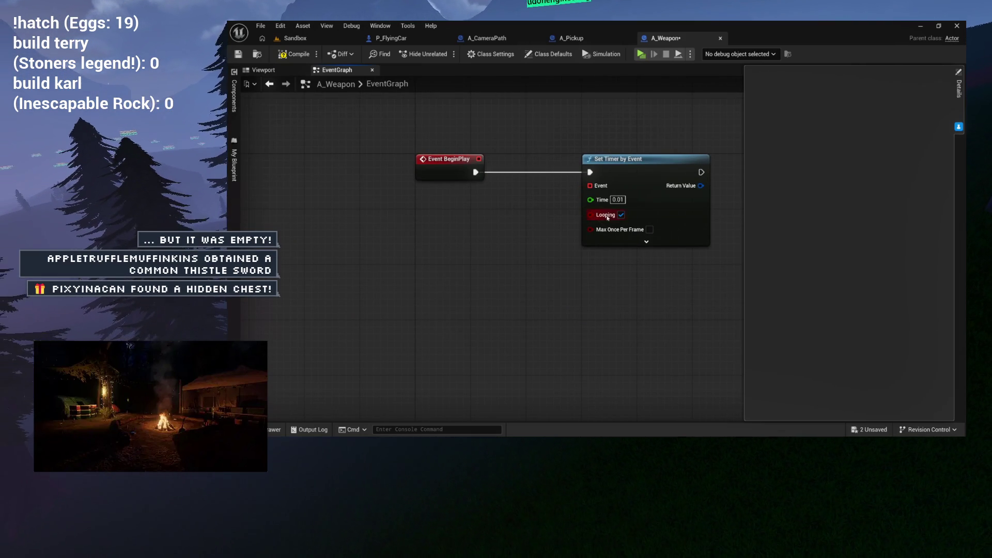
left_click_drag(600, 189, 489, 299)
type("cuet")
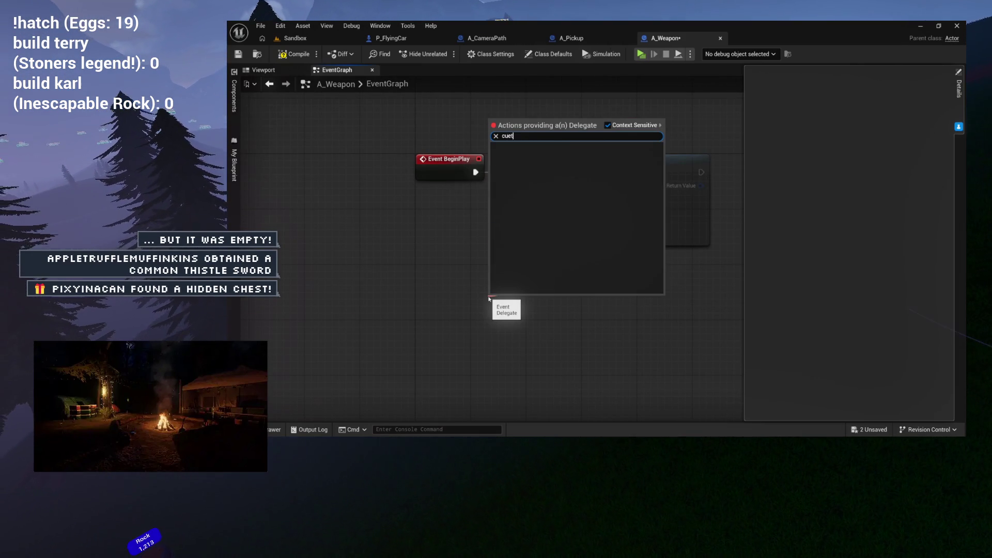
key("Return")
type("FireBullet")
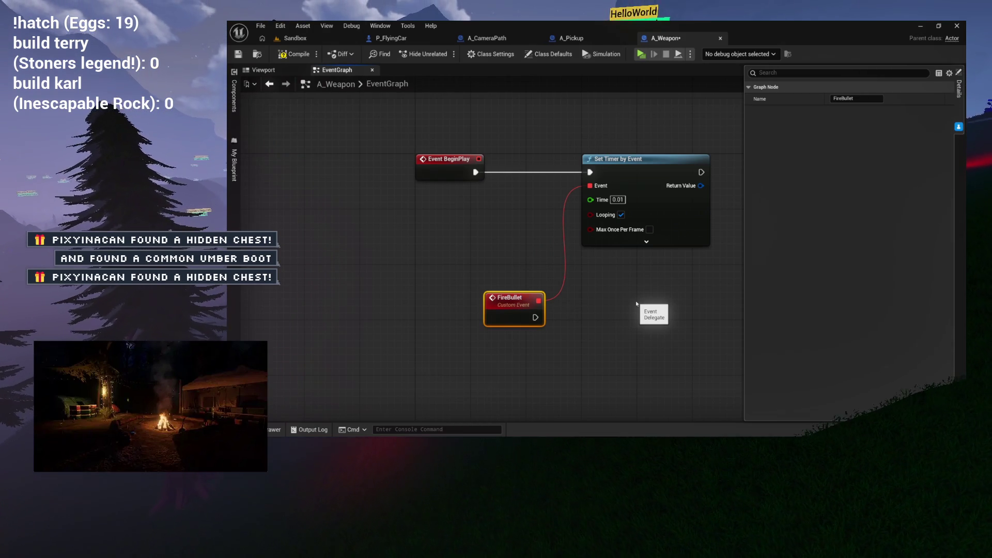
mouse_move(516, 298)
left_mouse_down()
mouse_move(461, 305)
mouse_move(406, 291)
left_mouse_up()
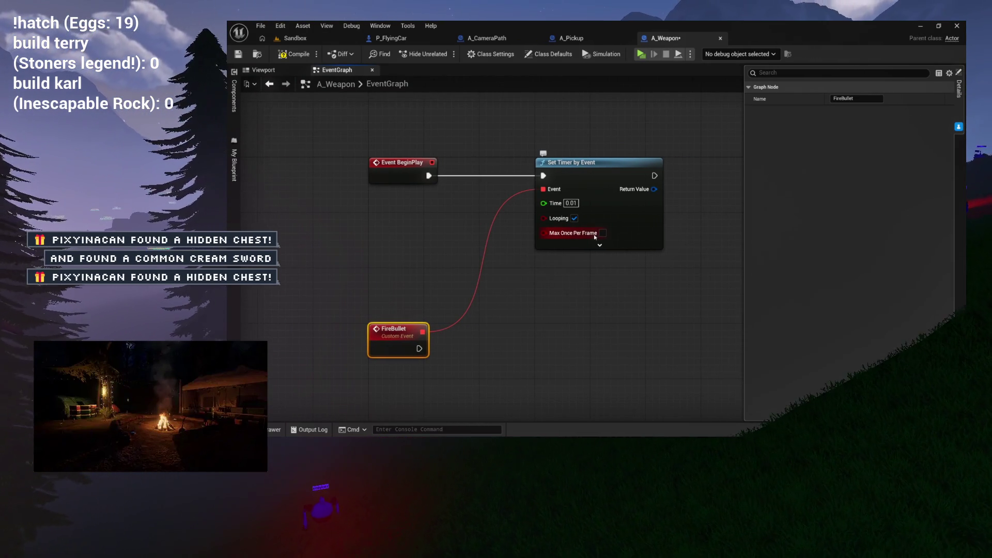
mouse_move(604, 248)
left_mouse_down()
mouse_move(555, 262)
mouse_move(575, 273)
mouse_move(447, 315)
mouse_move(386, 259)
left_mouse_up()
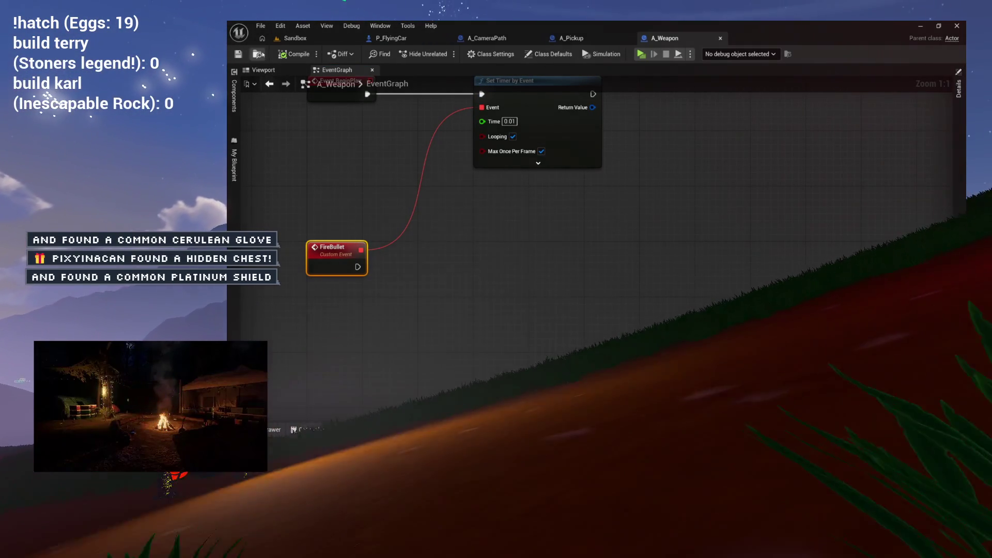
key("ctrl+space")
Create an Actor Blueprint class named A_Bullet in BaseActors
right_click(494, 310)
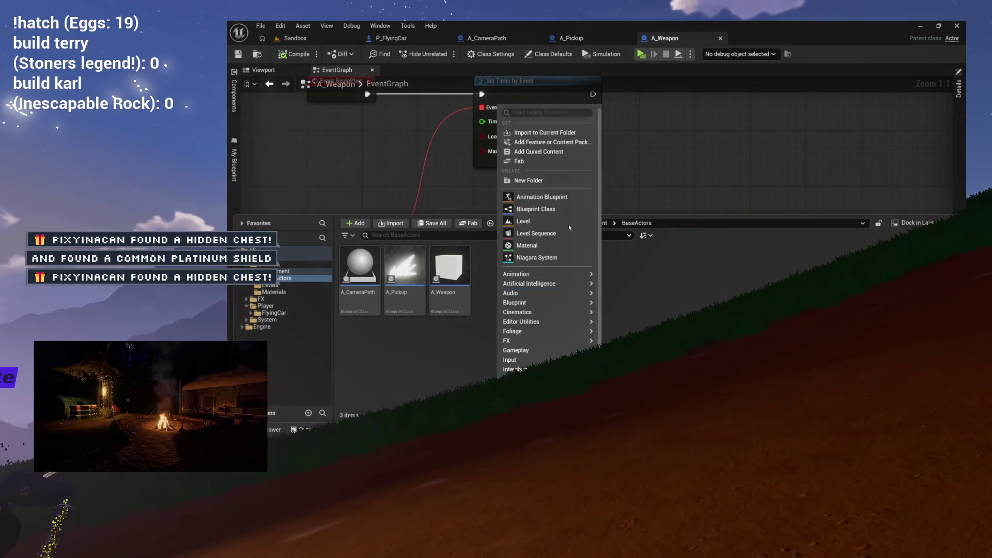
left_click(539, 209)
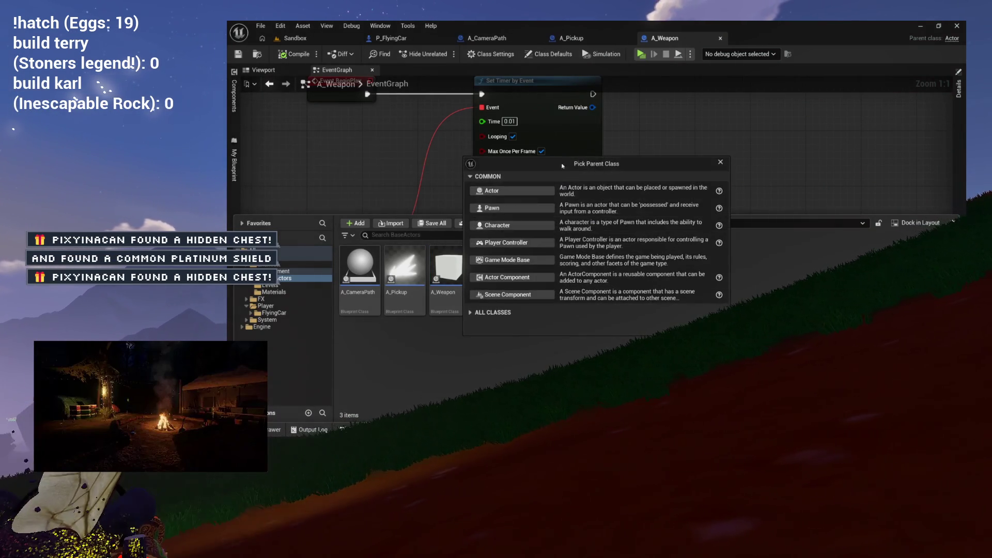
left_click(535, 186)
type("A_Bullet")
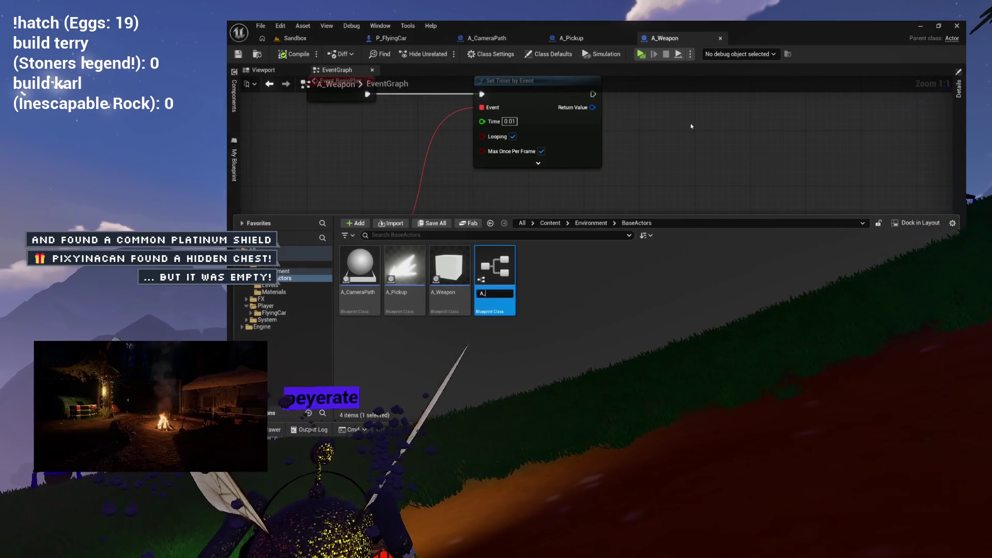
key("Return")
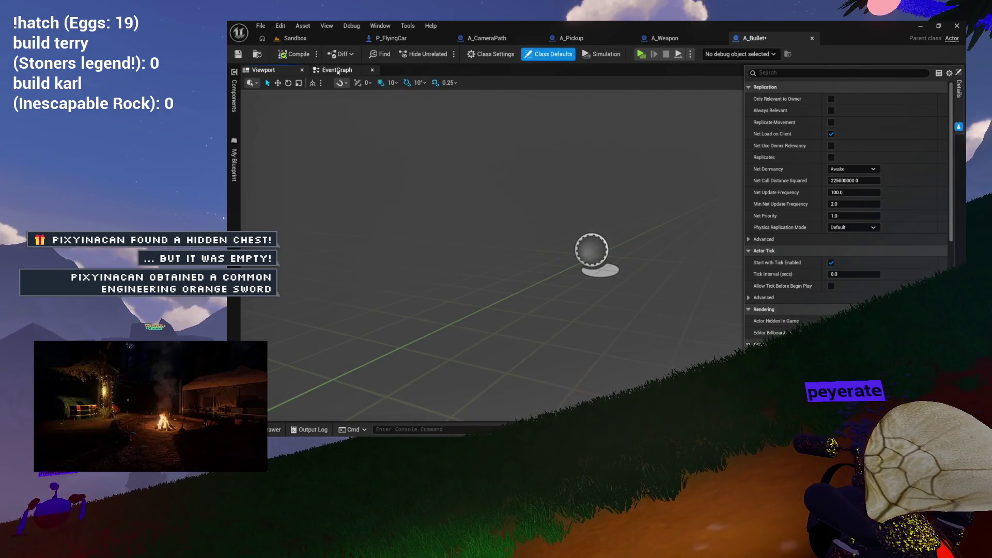
Delete A_Bullet's ActorBeginOverlap and Tick events, leaving only BeginPlay, and save
left_click(341, 72)
mouse_move(516, 207)
left_mouse_down()
mouse_move(595, 279)
mouse_move(609, 345)
left_mouse_up()
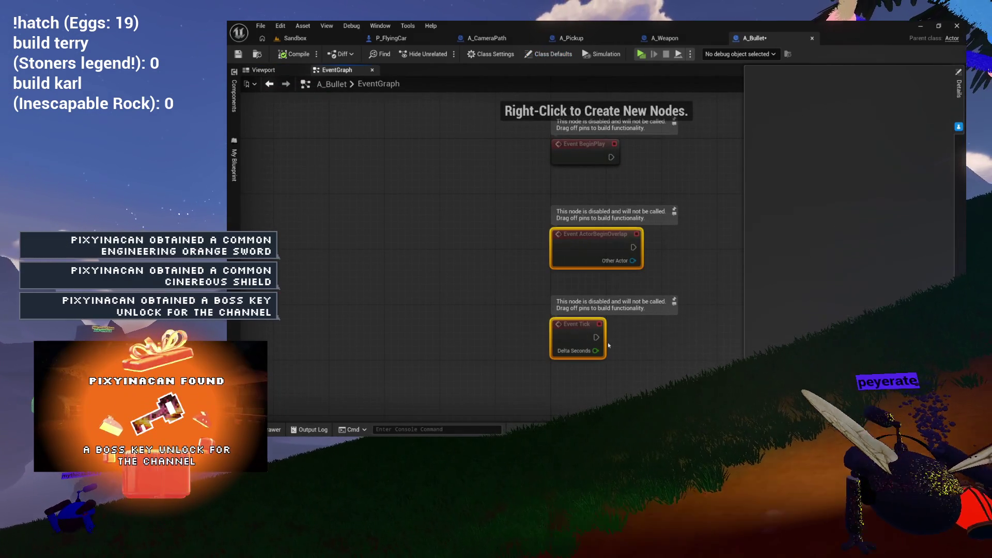
key("Delete")
key("Home")
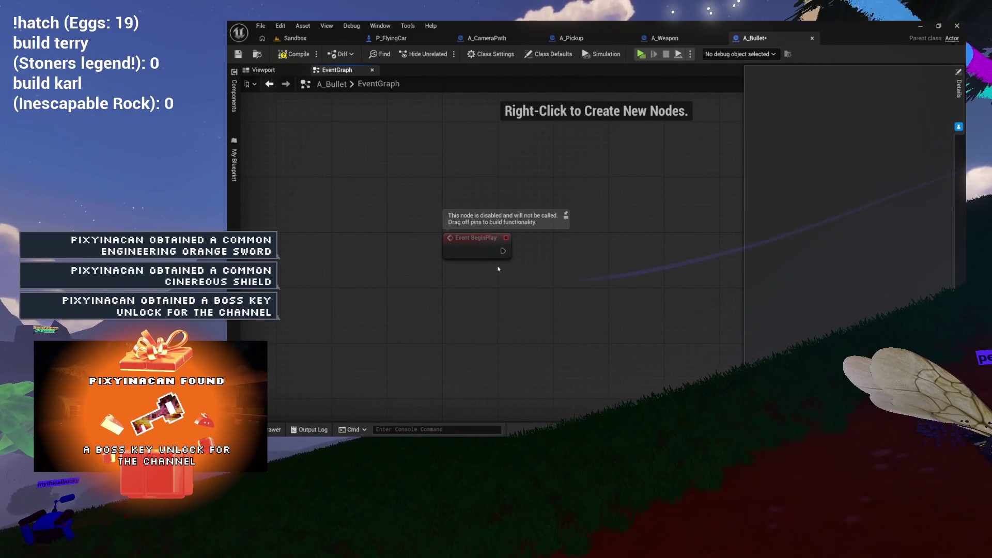
key("ctrl+s")
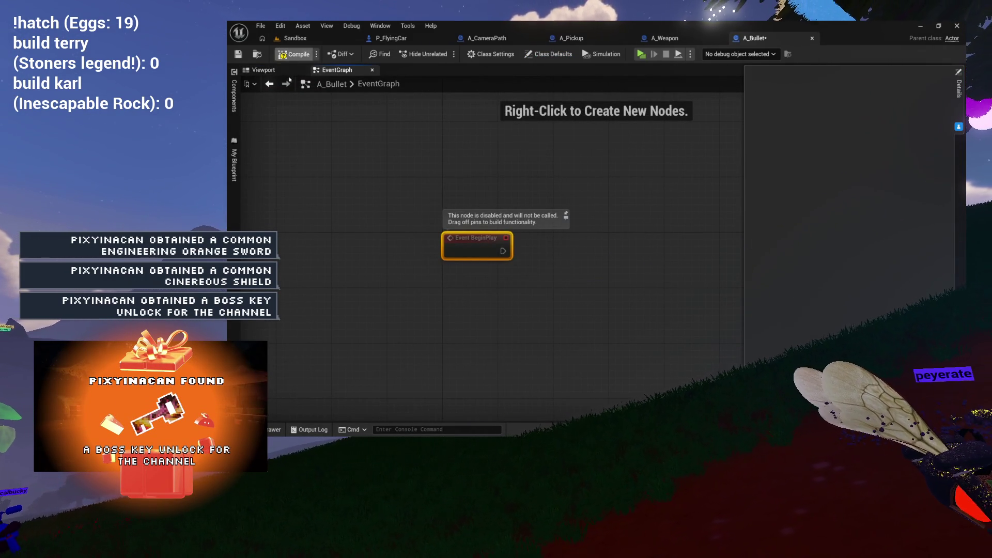
left_click(264, 69)
left_click(235, 93)
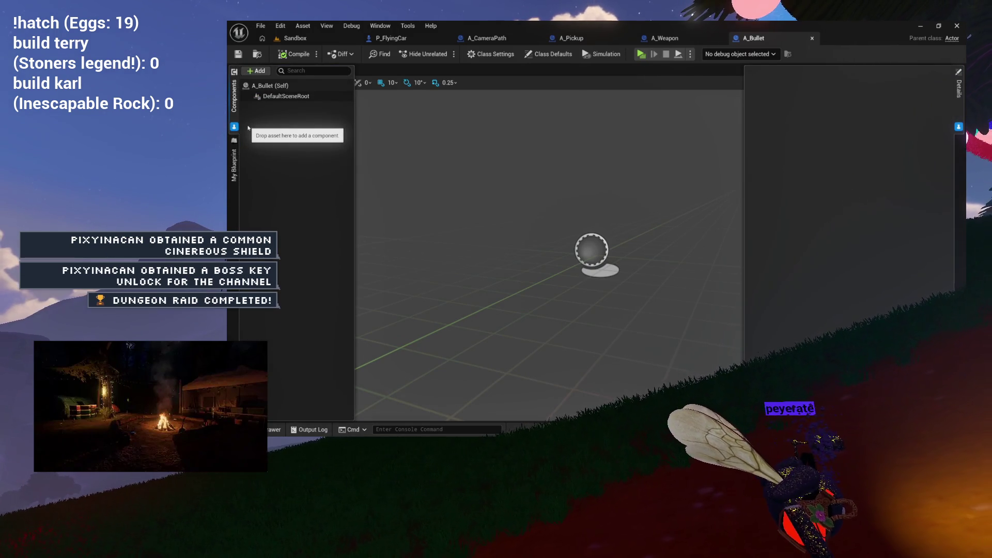
Add a Niagara component named Particles and make it A_Bullet's root component
left_click(269, 85)
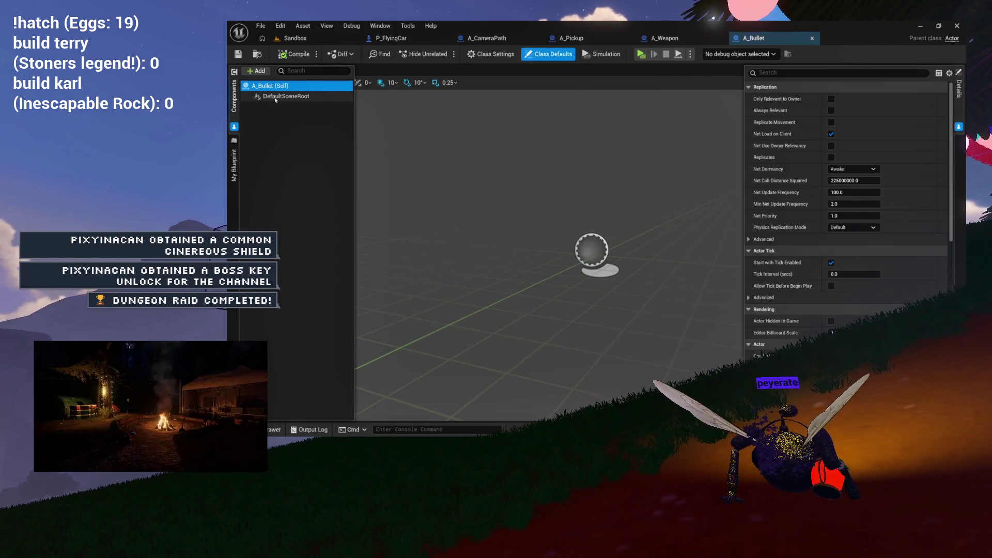
left_click(256, 71)
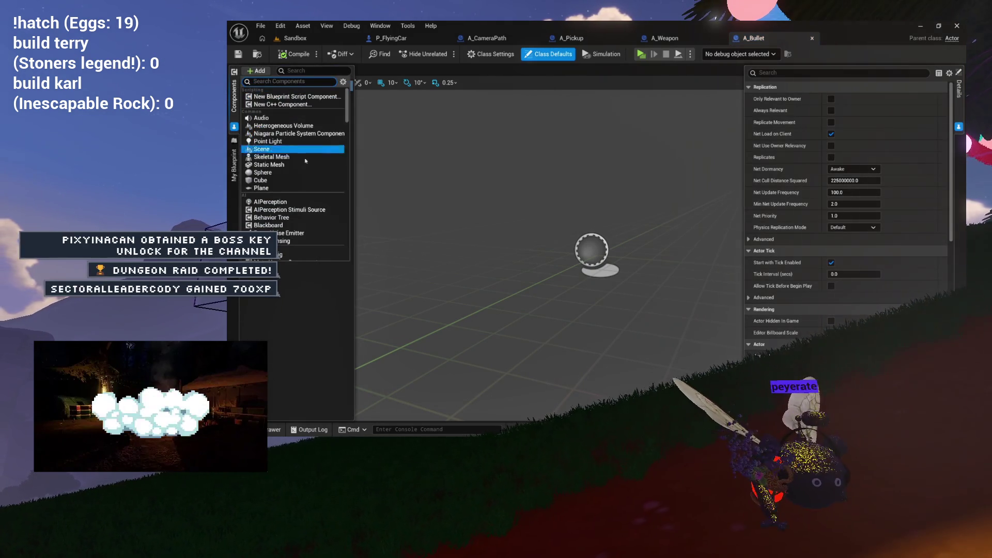
left_click(292, 133)
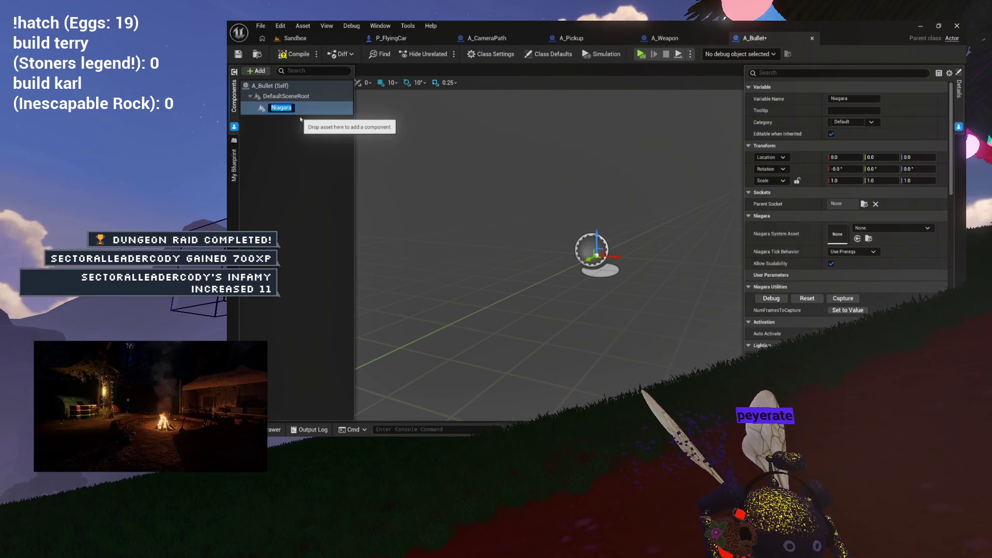
type("P")
type("artic")
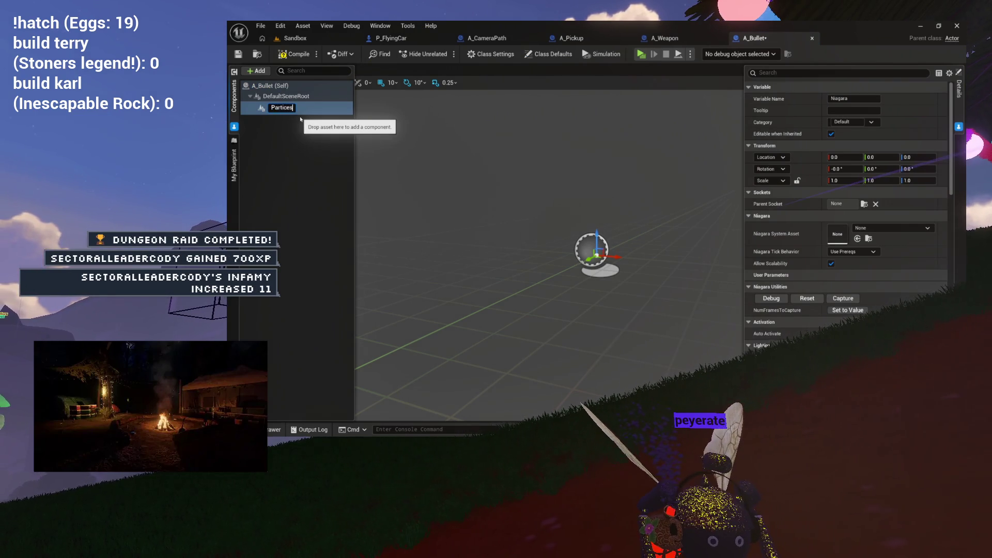
type("es")
key("Return")
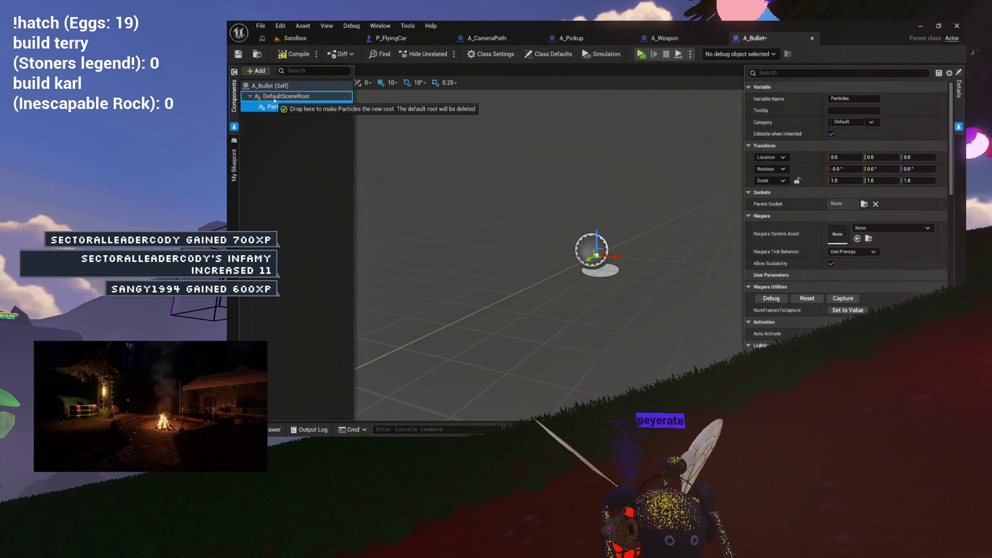
left_click_drag(274, 101, 269, 97)
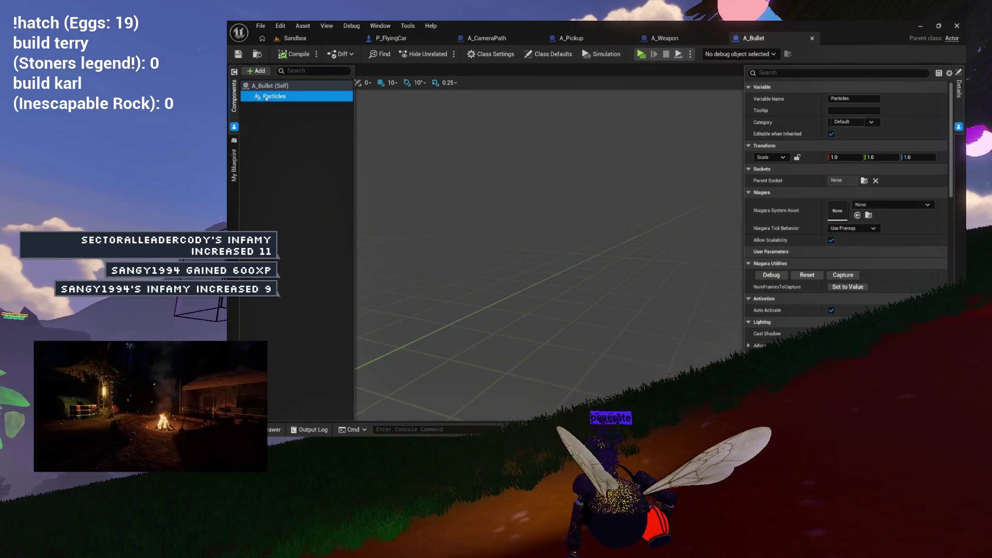
left_click(878, 205)
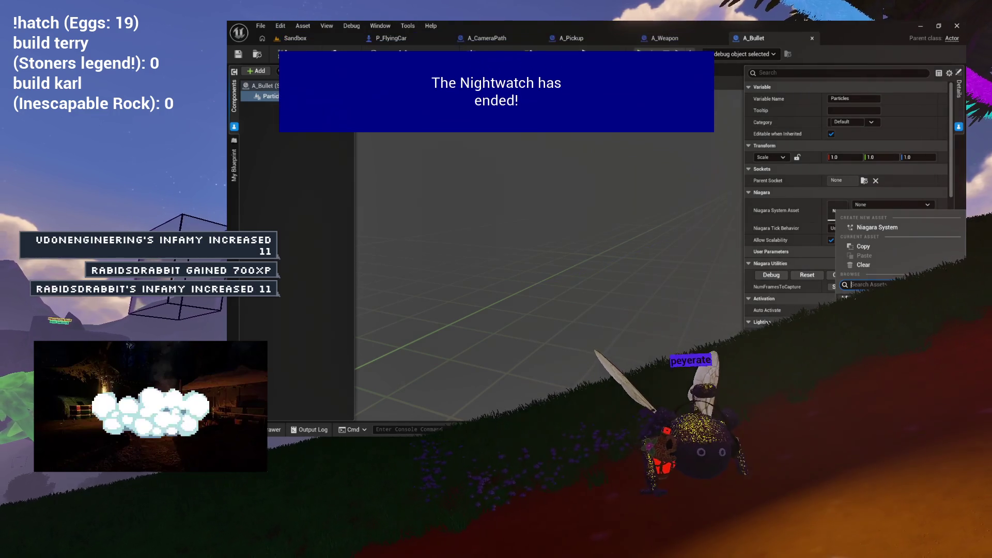
Try NS_AOE_Meteoroid_lite on Particles, then switch it to NS_Hit_Constant_Fire
key("Escape")
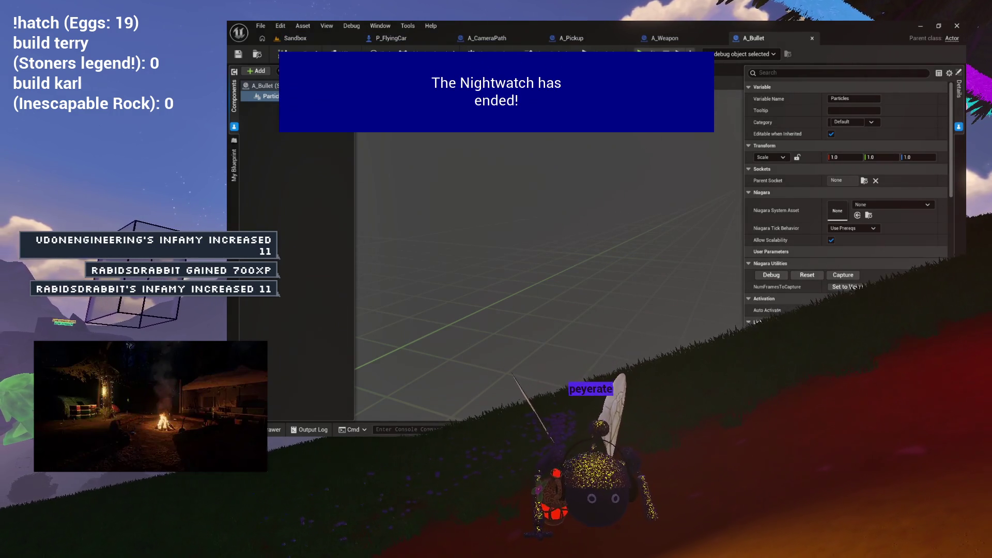
left_click(857, 215)
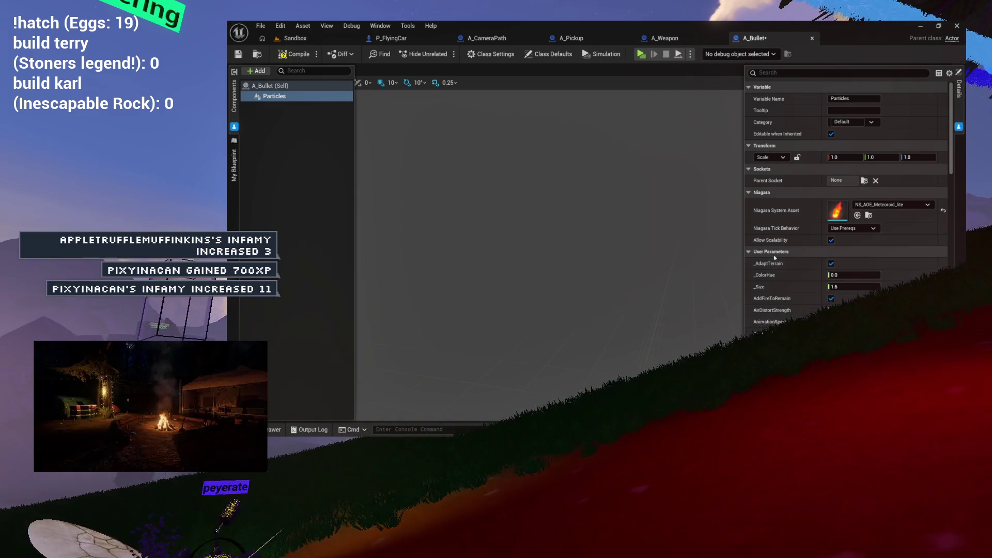
left_click(748, 252)
left_click(748, 193)
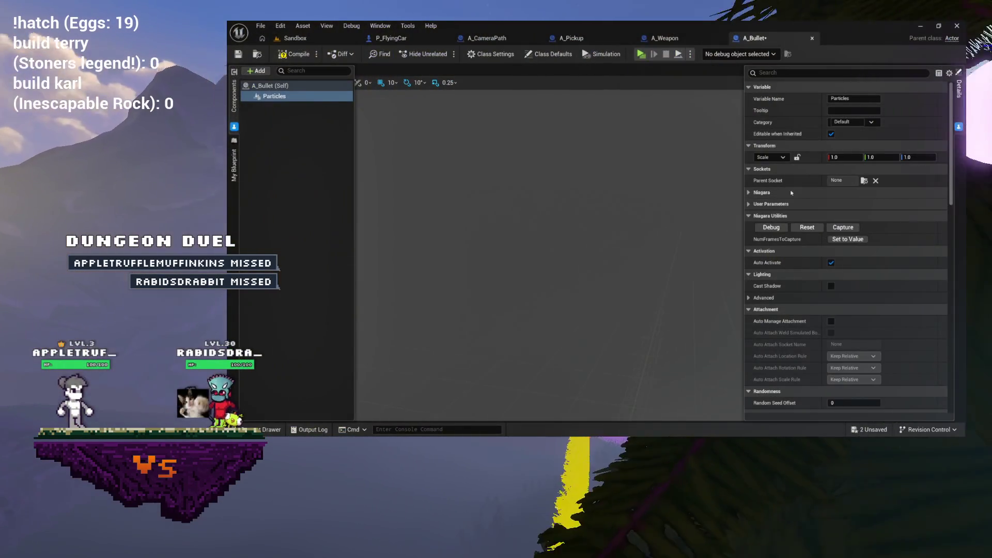
left_click(890, 204)
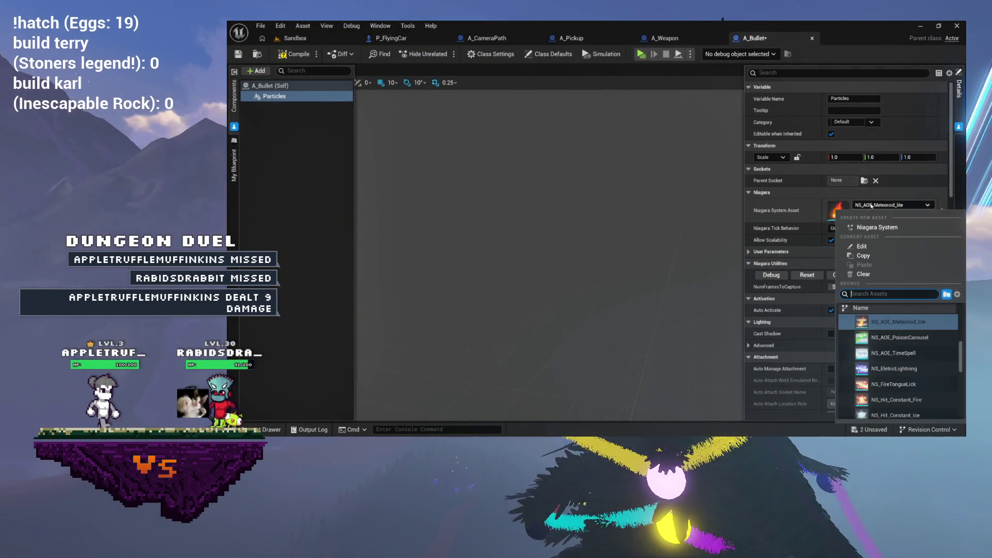
scroll(898, 363, "down", 2)
scroll(898, 363, "up", 2)
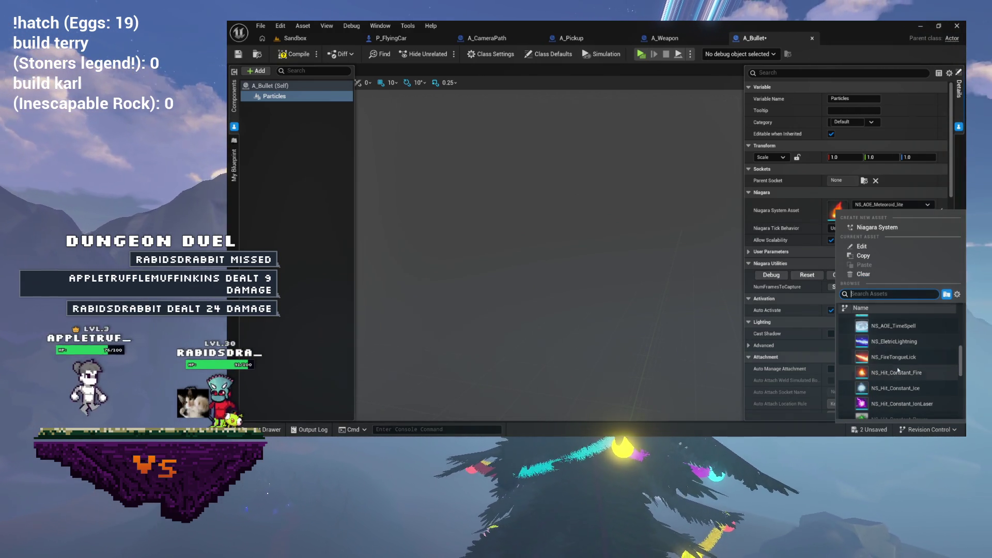
left_click(896, 386)
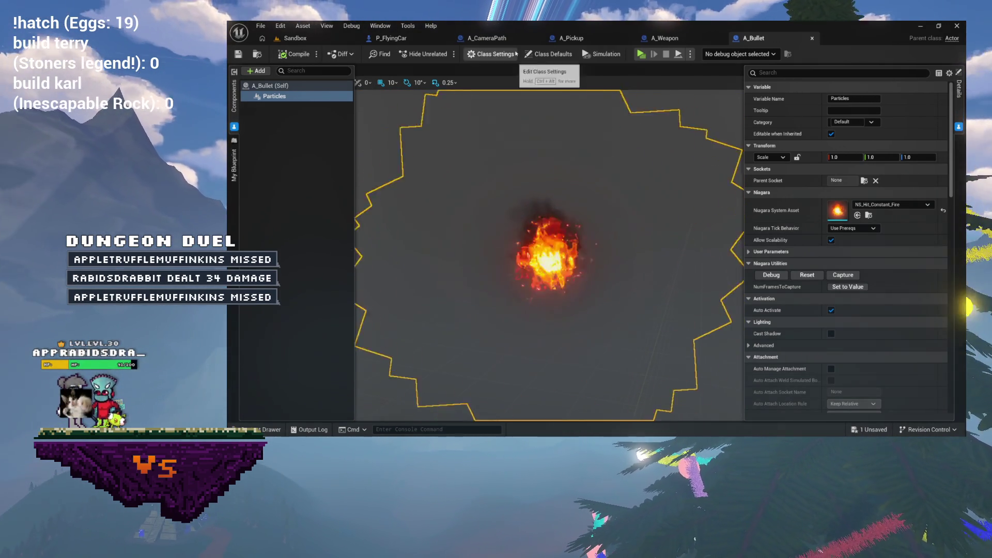
left_click(670, 40)
Add a Spawn Actor from Class node for A_Bullet after the FireBullet event
mouse_move(590, 132)
left_mouse_down()
mouse_move(580, 217)
mouse_move(530, 267)
left_mouse_up()
left_click_drag(435, 248, 528, 249)
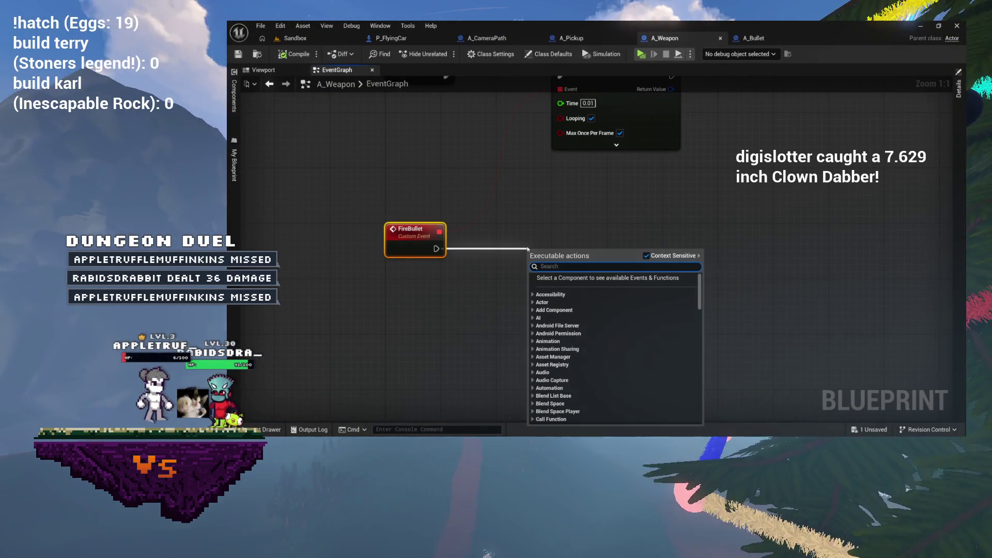
type("spawn")
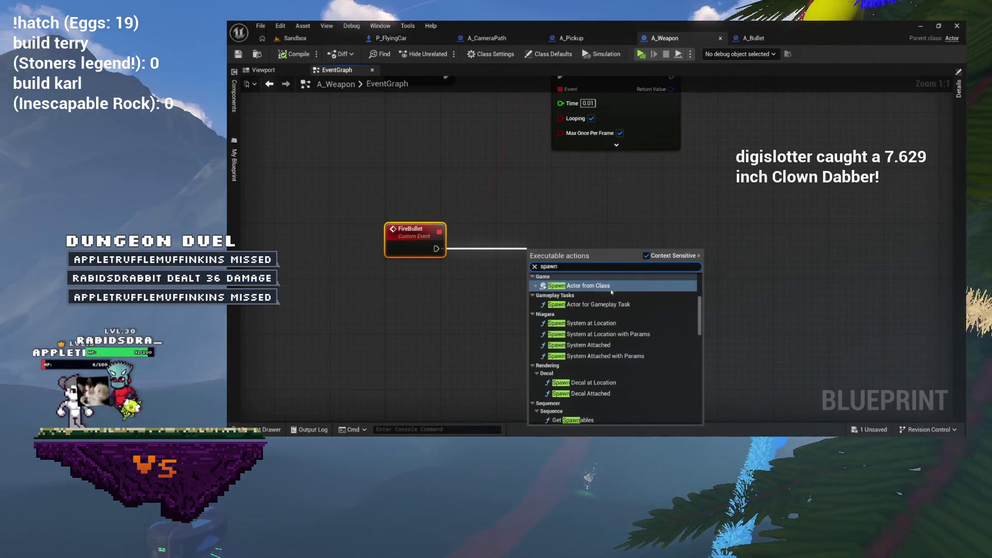
left_click(611, 287)
left_click_drag(575, 280, 600, 269)
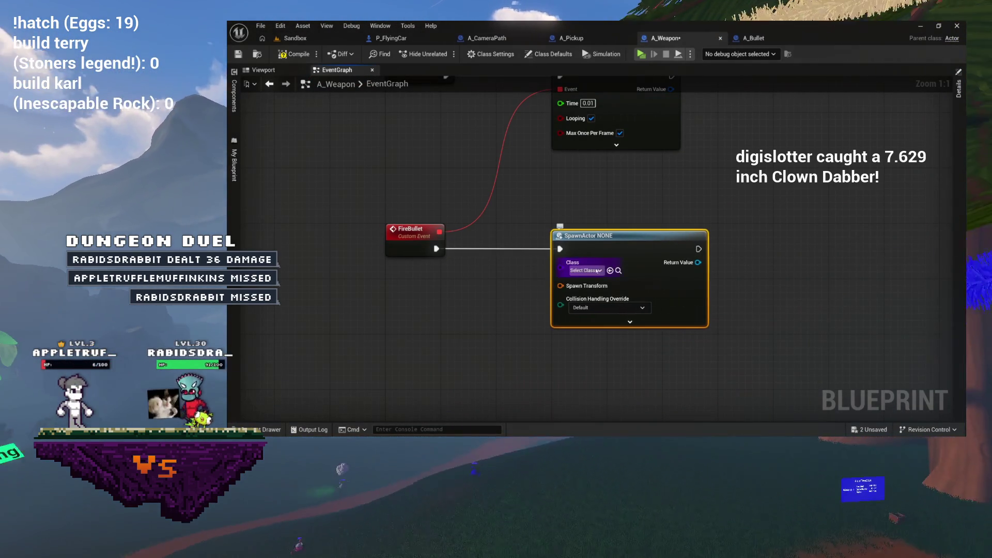
left_click(600, 270)
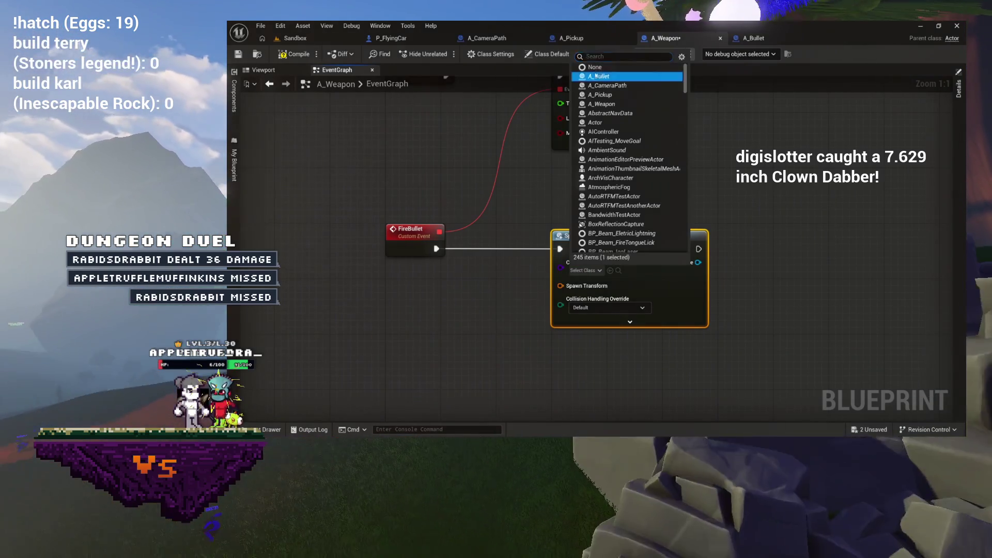
left_click(598, 76)
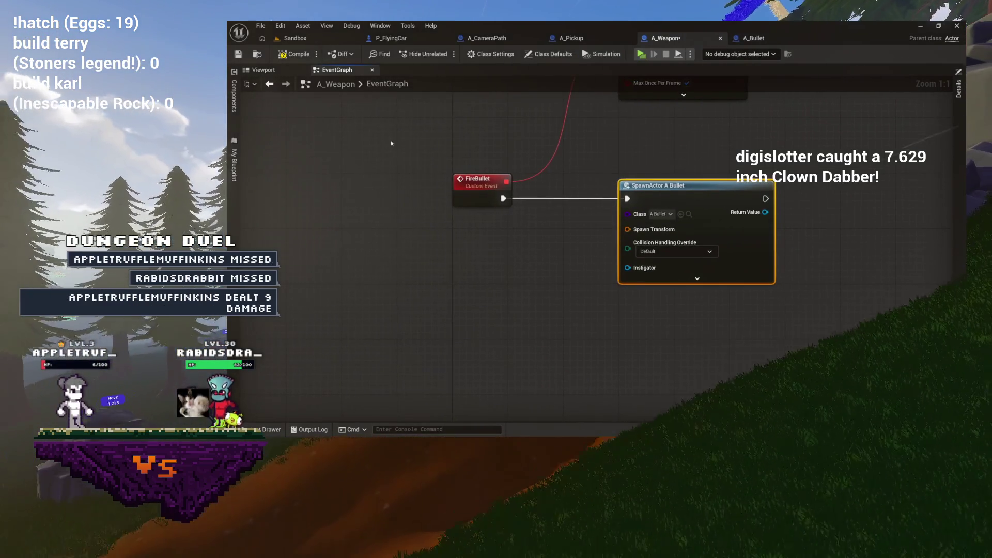
Feed Get Actor Transform into Spawn Transform, set Always Spawn, and compile A_Weapon
left_click_drag(627, 230, 517, 262)
type("get actor")
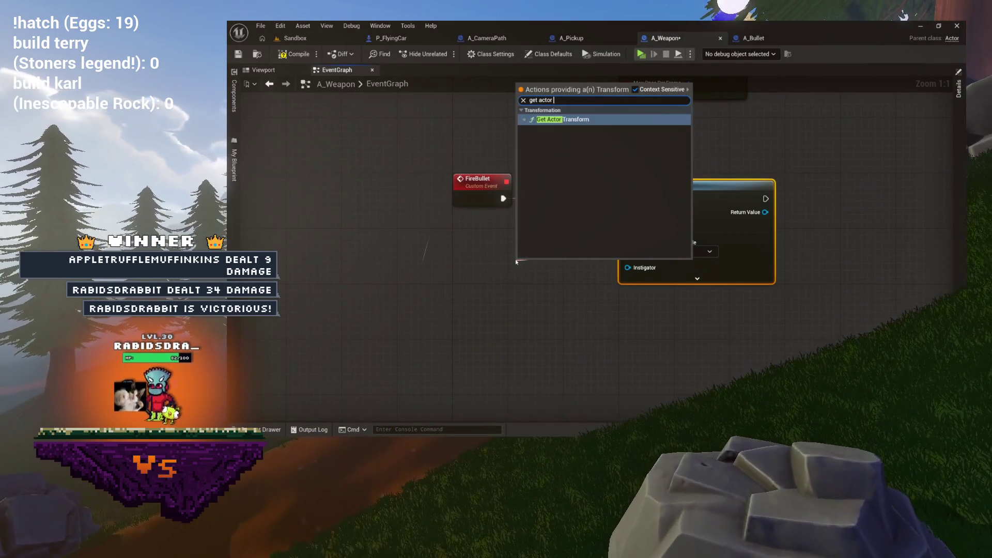
key("Return")
left_click_drag(536, 263, 385, 263)
left_click(568, 256)
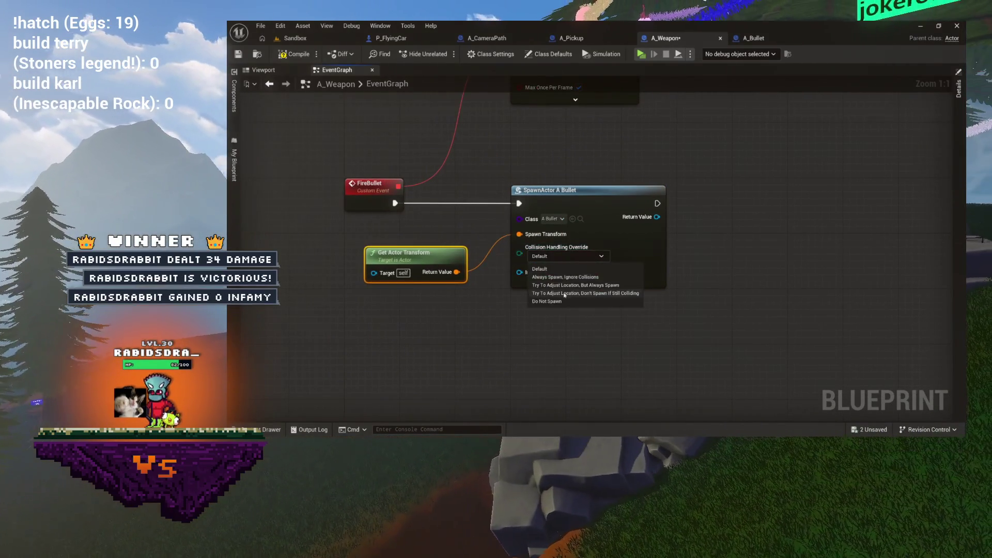
mouse_move(501, 291)
left_mouse_down()
mouse_move(578, 278)
mouse_move(538, 243)
mouse_move(587, 287)
mouse_move(563, 286)
left_mouse_up()
left_click(293, 55)
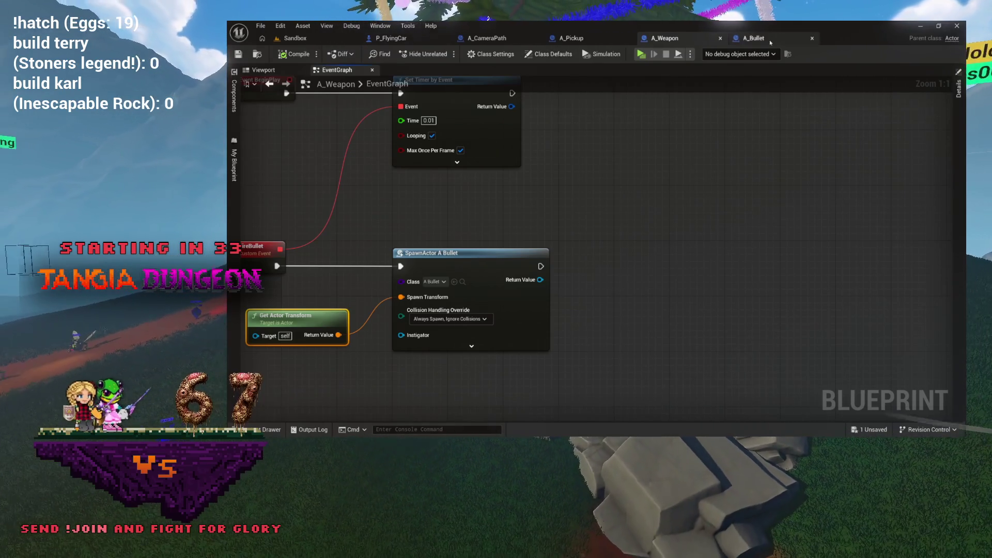
left_click(770, 41)
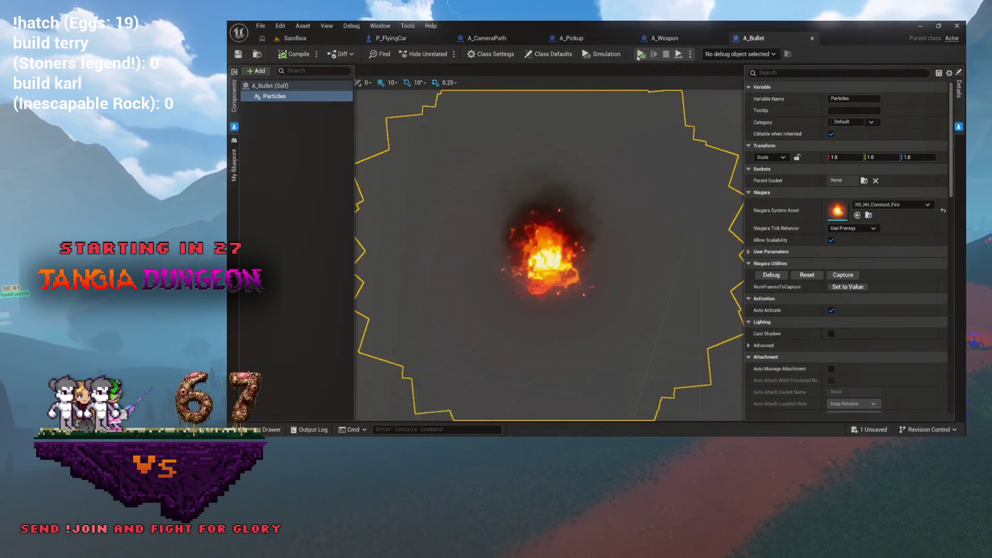
left_click(665, 38)
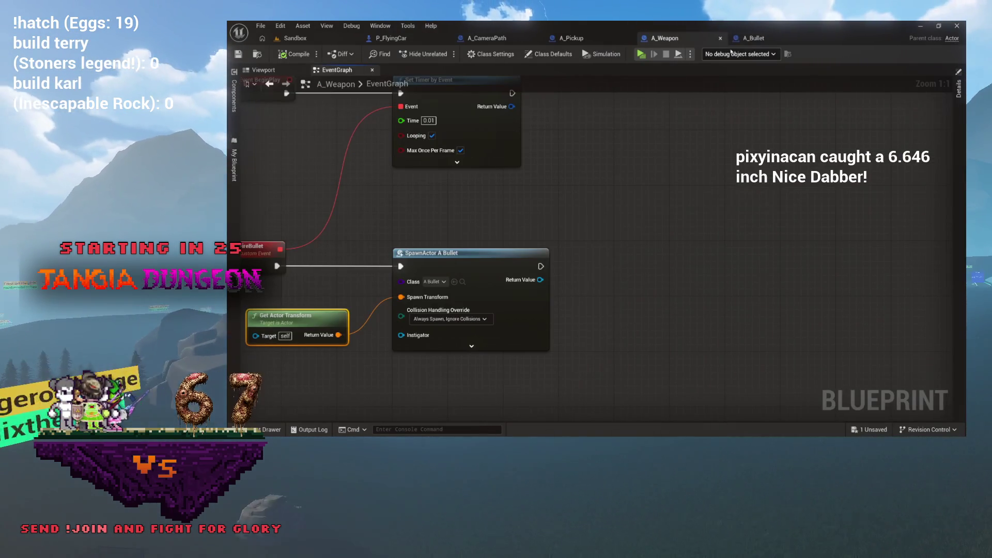
left_click(752, 38)
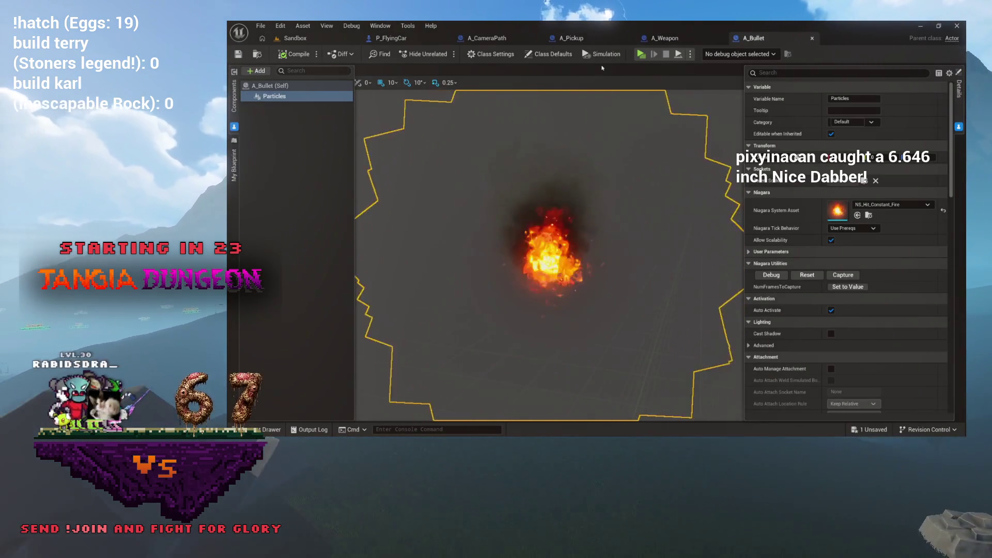
left_click(253, 73)
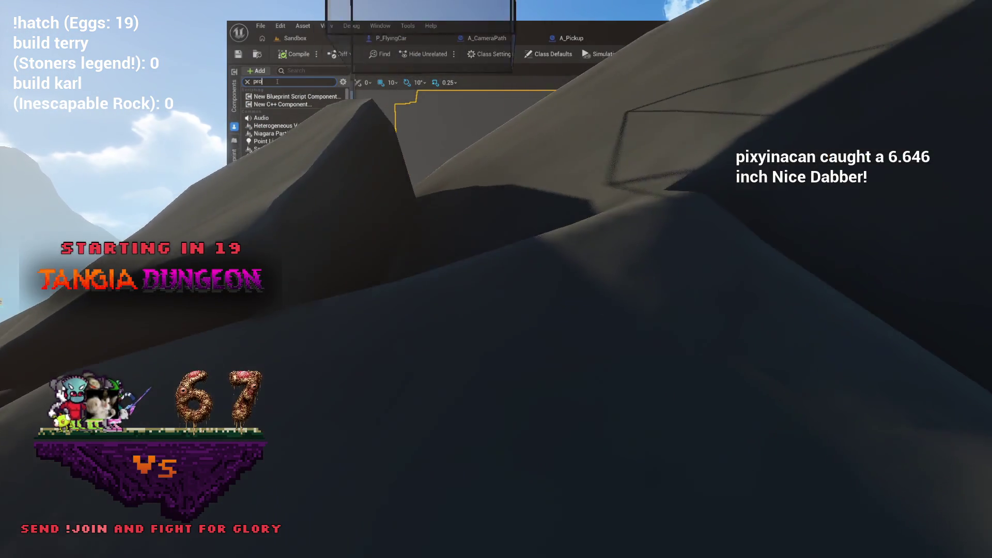
Add Projectile Movement to A_Bullet with initial and max speed 50 and gravity scale 0
type("project")
left_click(278, 97)
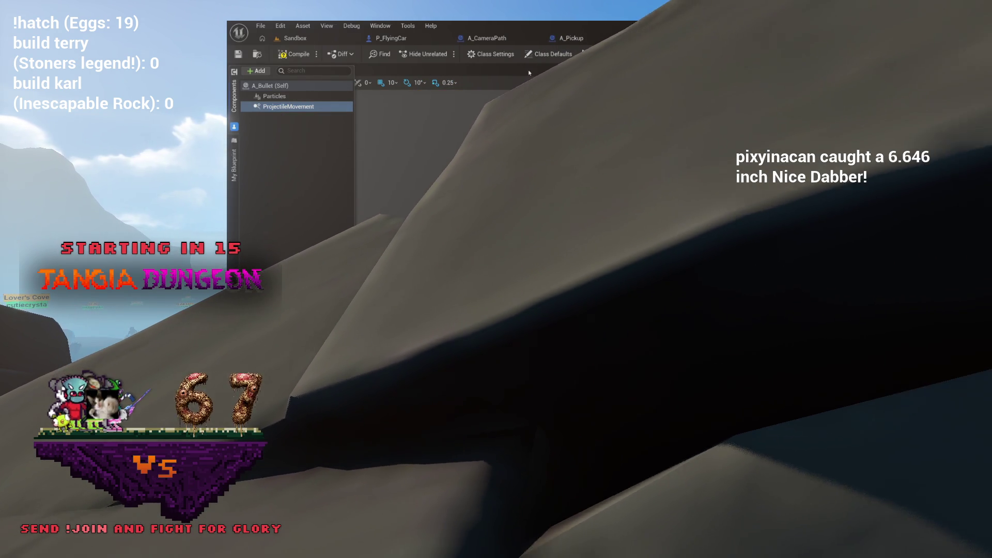
left_click(295, 52)
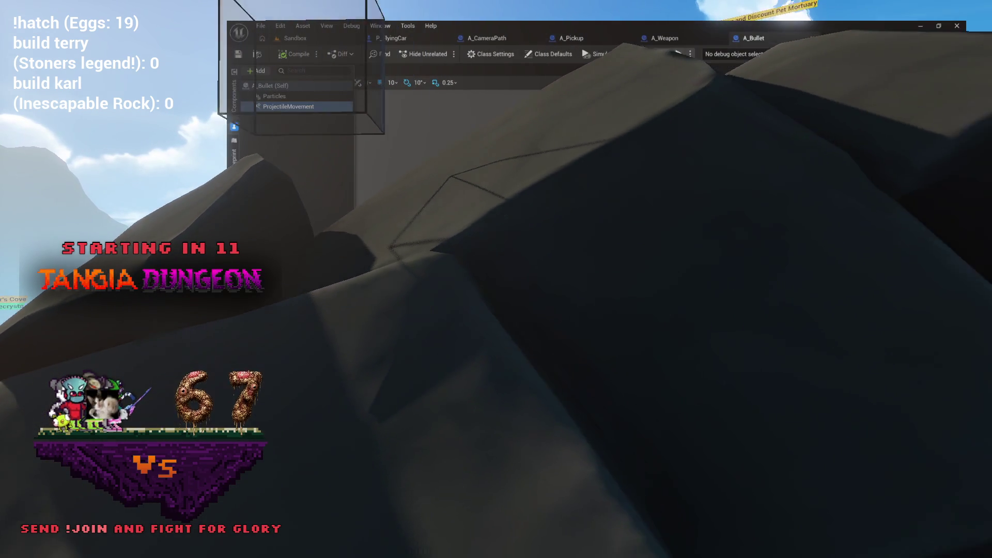
left_click(879, 179)
type("50")
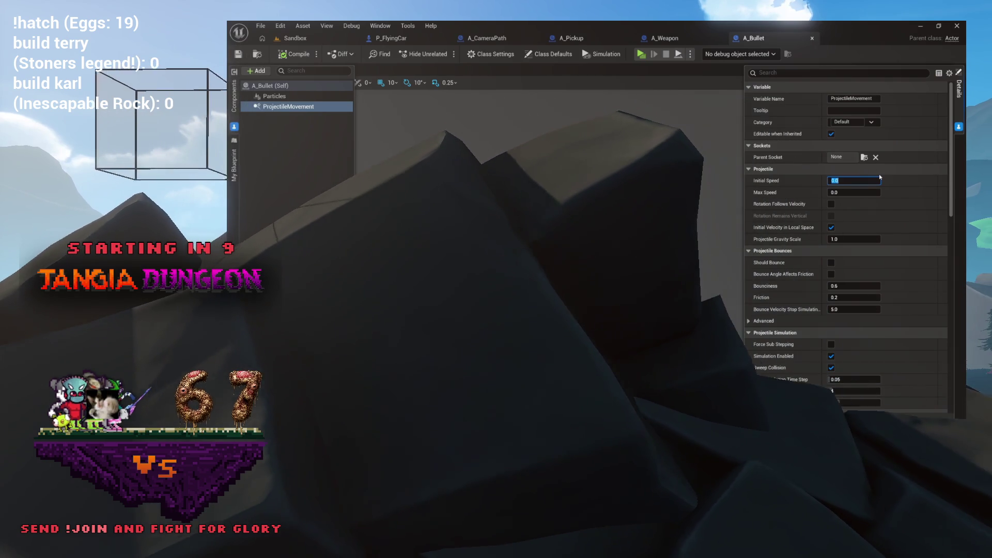
key("Tab")
type("50")
key("Return")
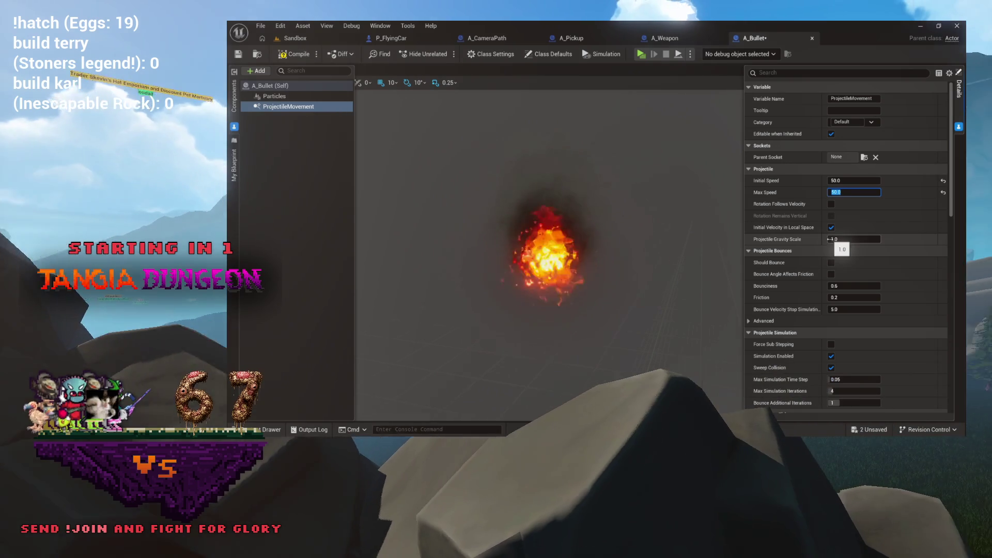
left_click(835, 239)
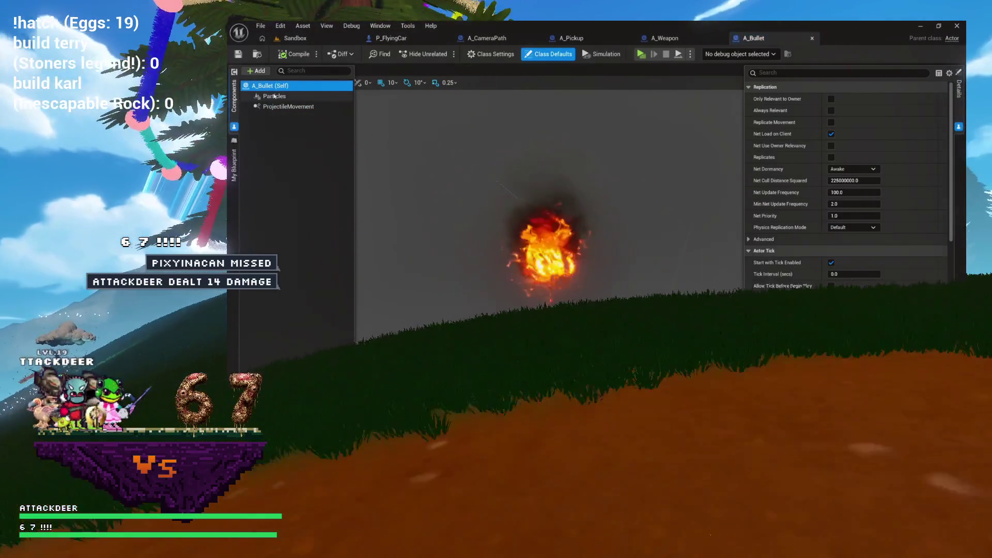
Add a Sphere component named CollisionMesh and drag it onto the root so Particles sits beneath it
left_click(274, 96)
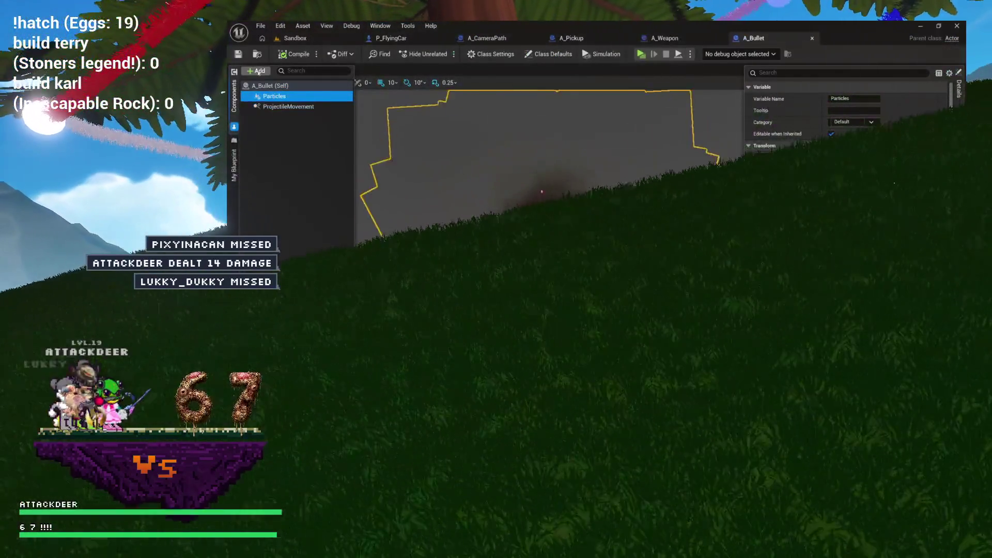
left_click(258, 71)
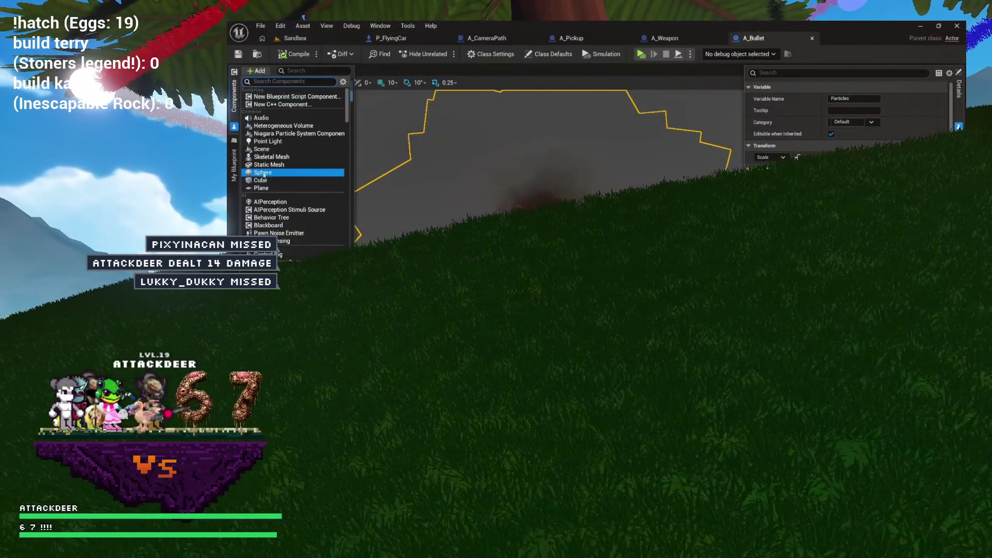
left_click(263, 173)
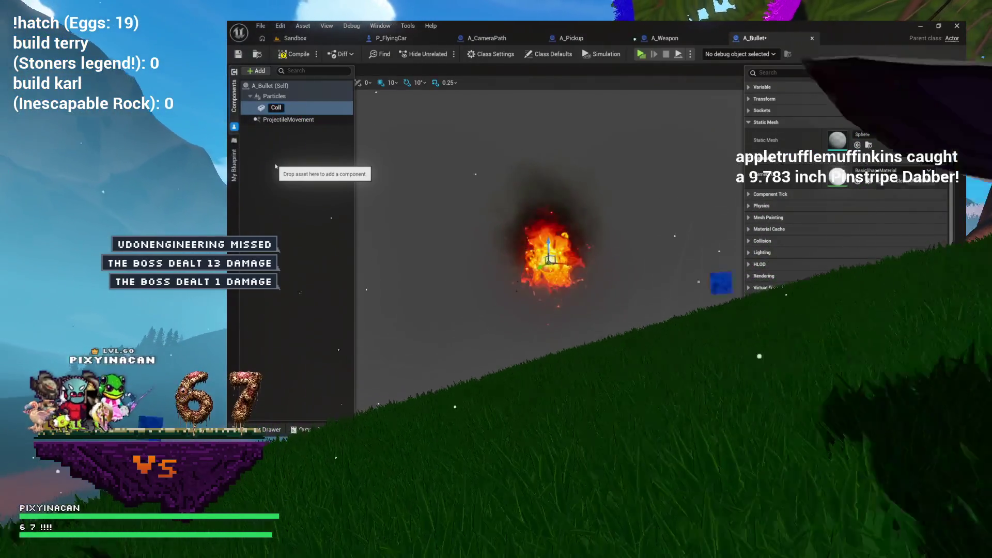
type("isionMesh")
key("Return")
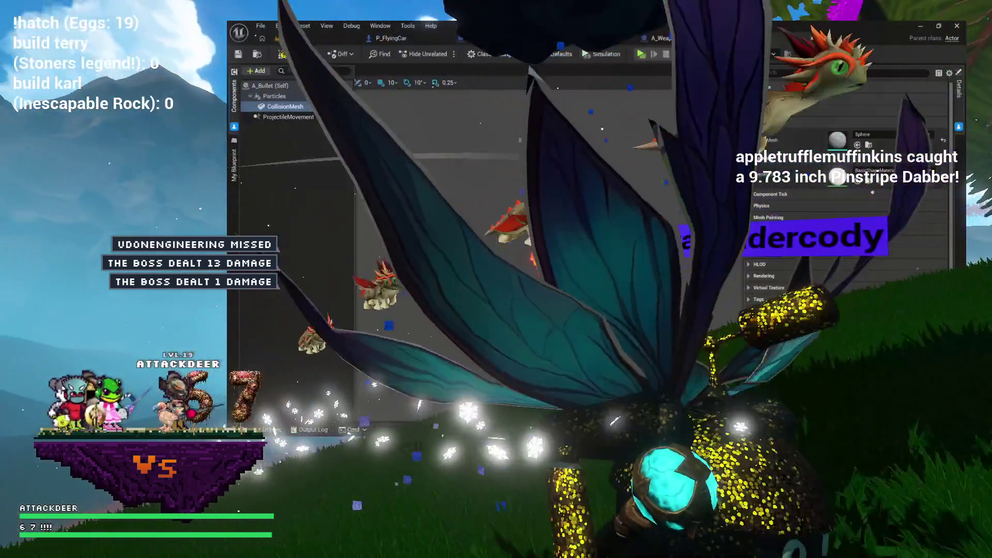
left_click_drag(286, 106, 274, 96)
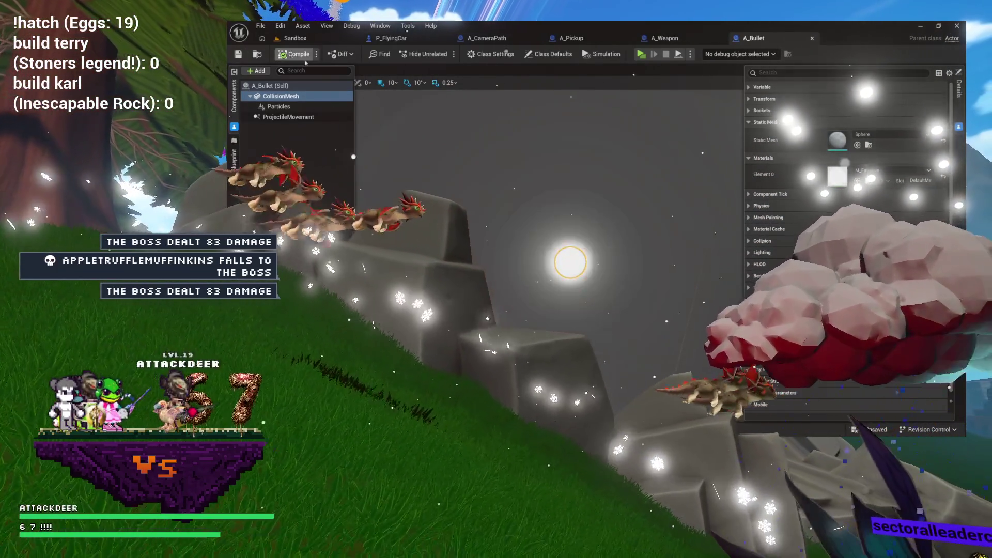
Save A_Bullet, switch its Collision Presets to OverlapAllDynamic, and compile
key("ctrl+s")
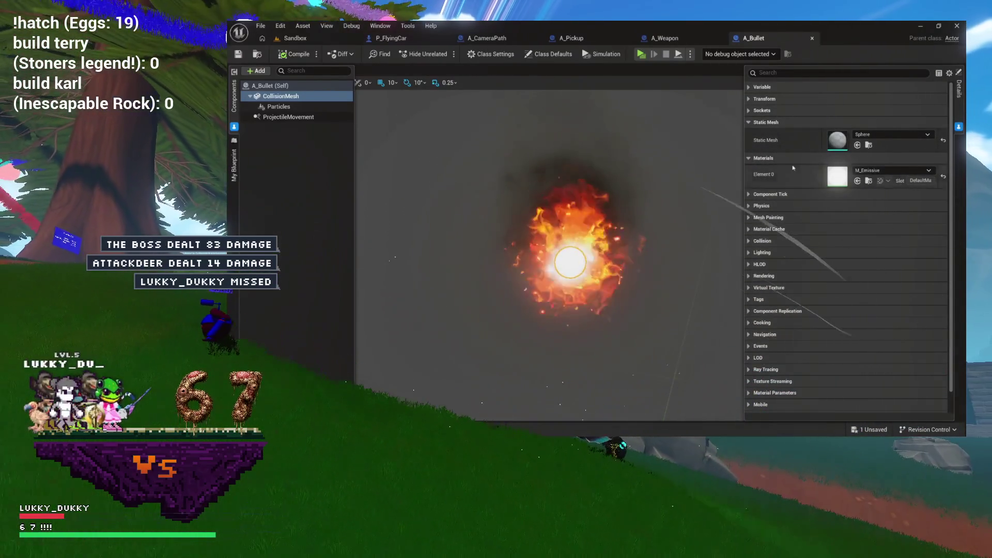
left_click(762, 240)
left_click(852, 312)
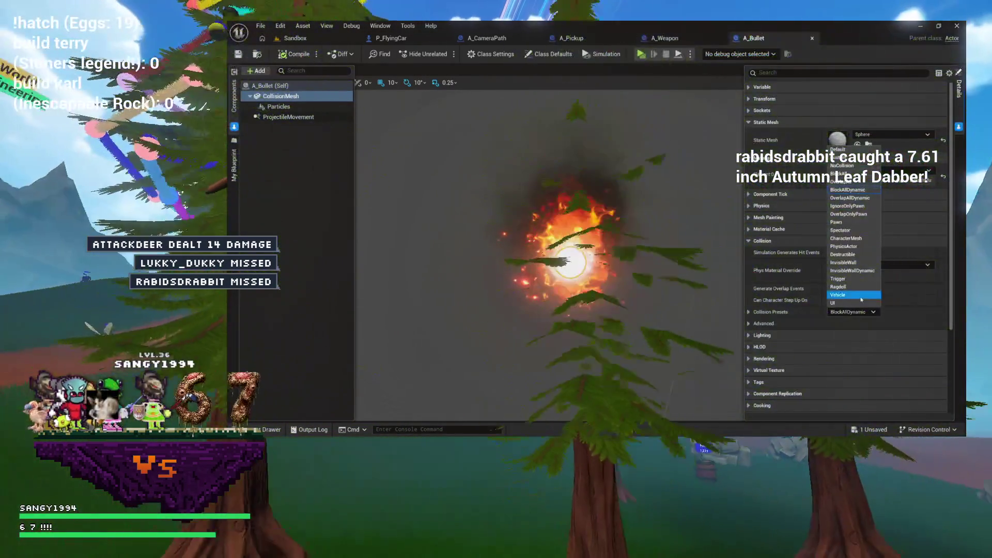
left_click(840, 199)
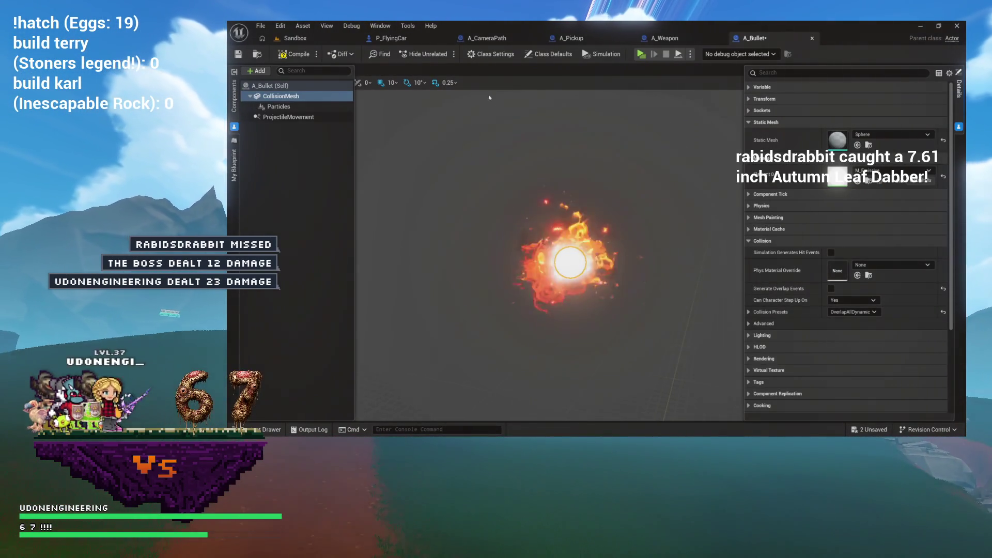
left_click(294, 54)
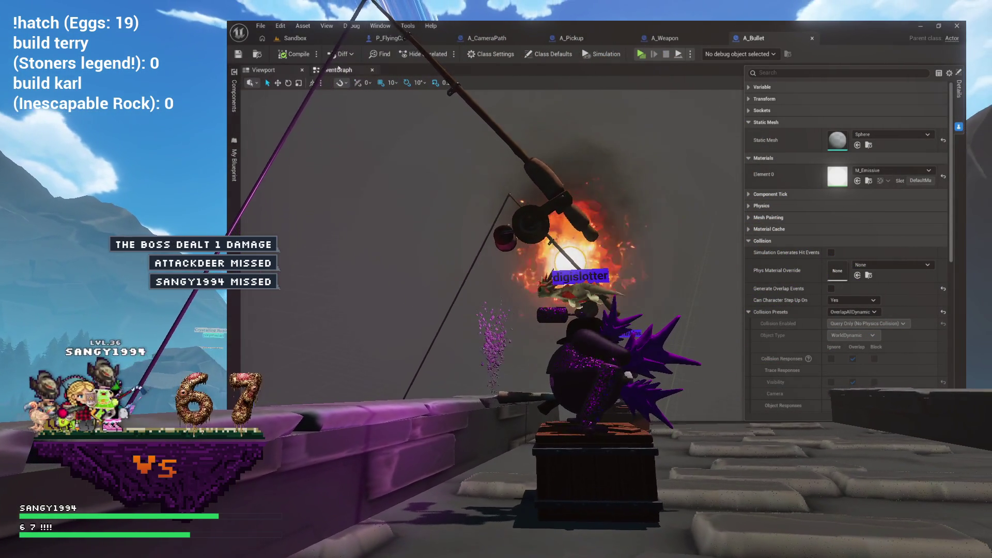
Glance at the bullet's Event Graph, then return to the viewport preview
left_click(344, 71)
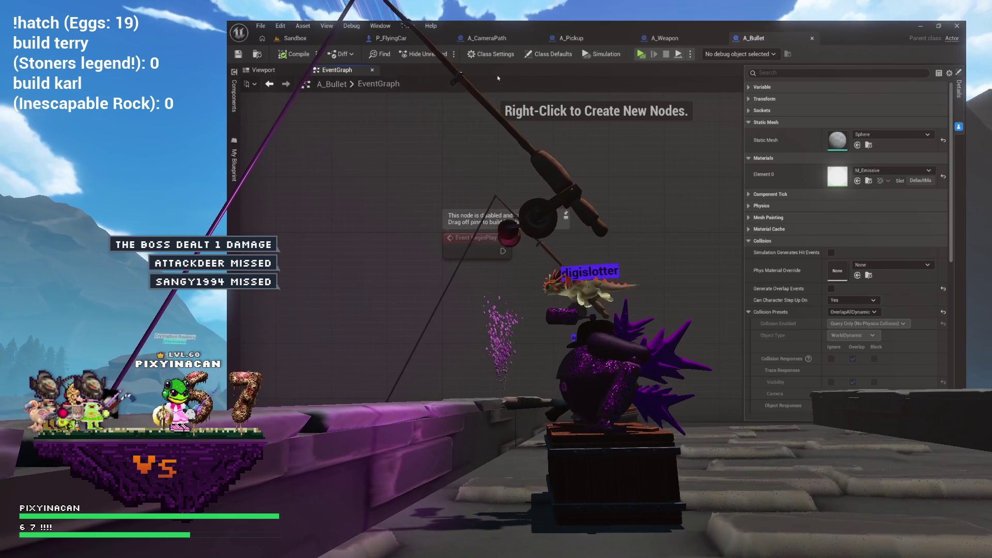
left_click(287, 73)
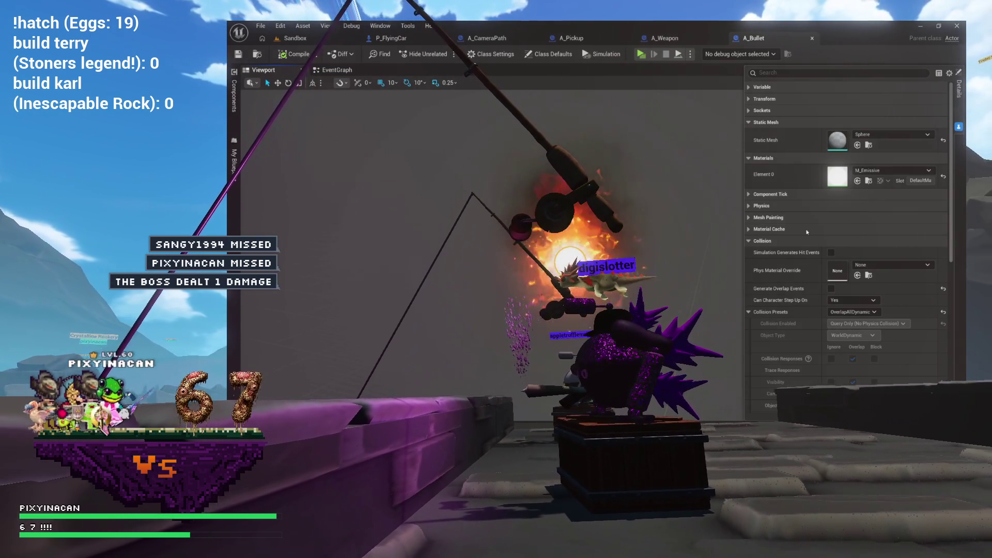
scroll(756, 293, "down", 2)
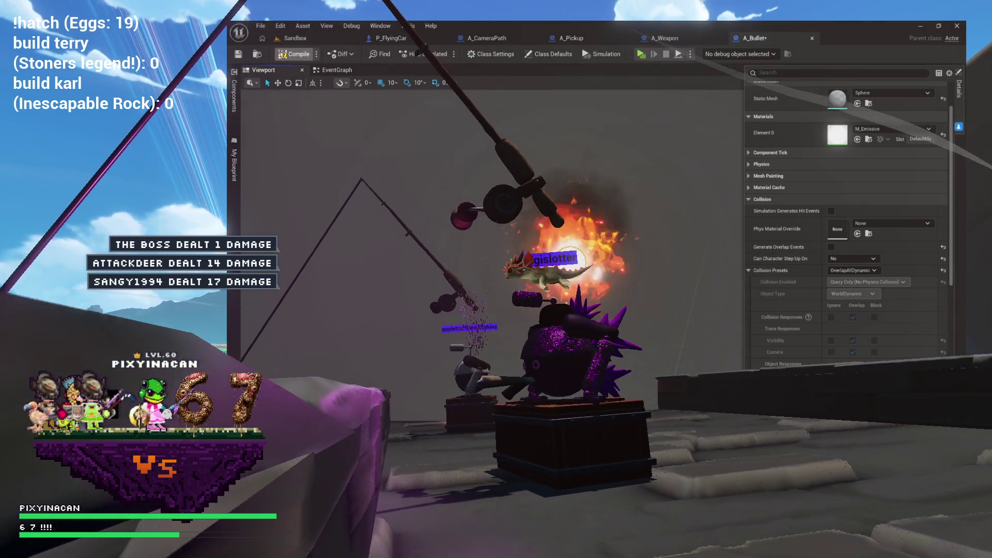
Check the Sandbox level, then review A_Bullet's event graph and ProjectileMovement settings
left_click(349, 43)
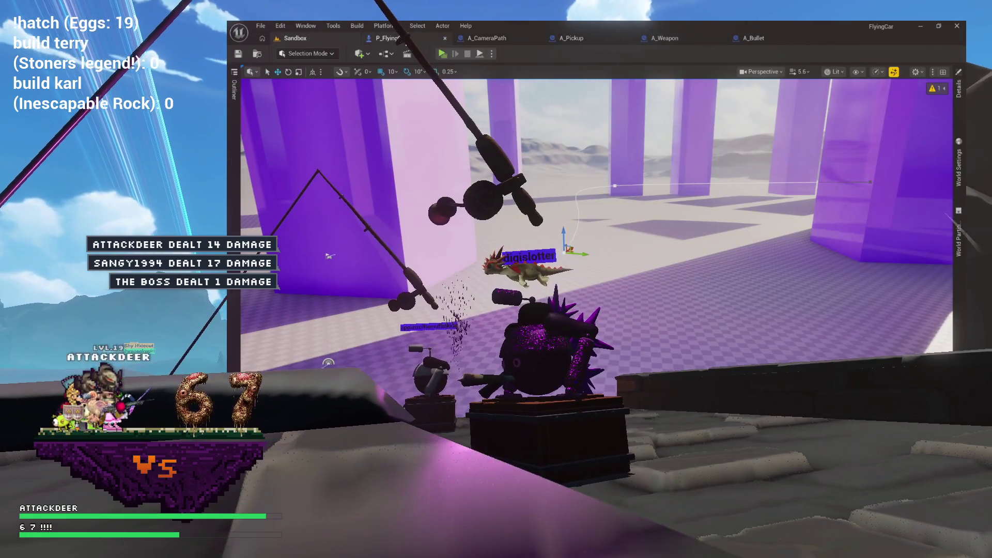
left_click(748, 41)
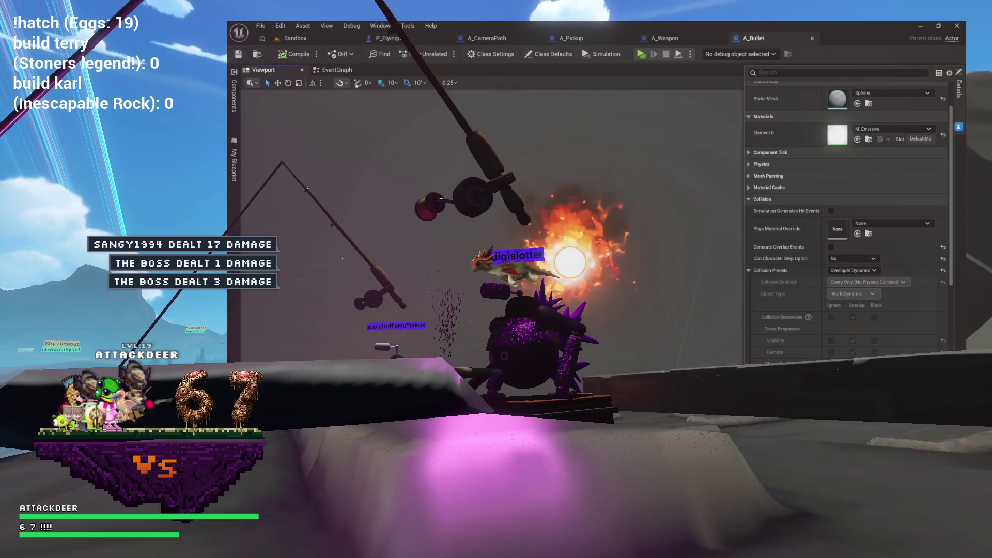
left_click(331, 71)
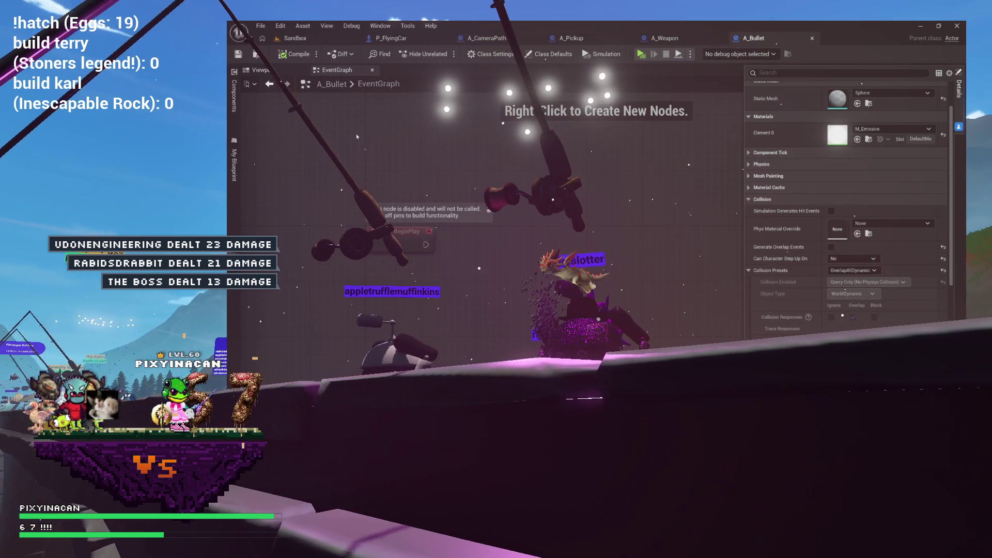
left_click(276, 120)
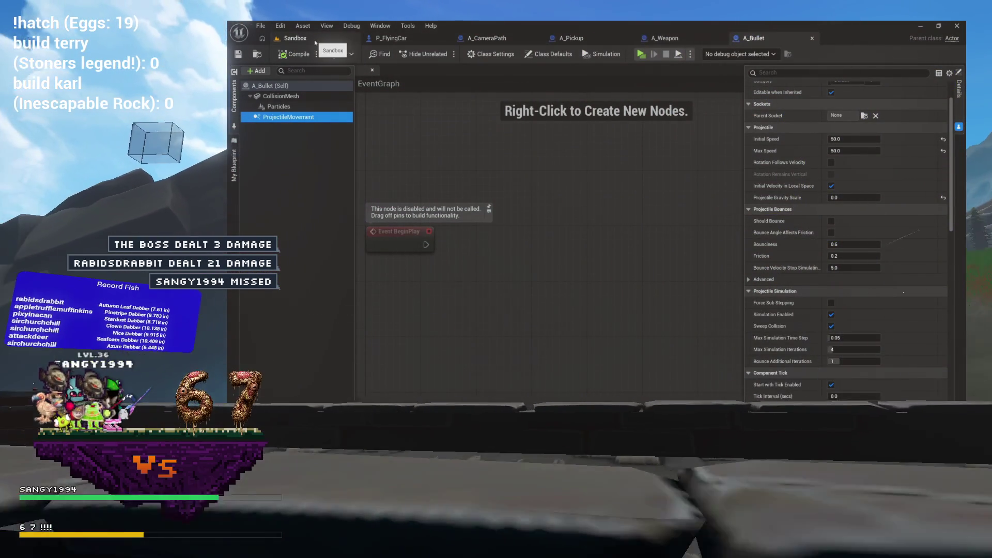
Look over the A_Weapon graph, then move on to A_Pickup's event graph
left_click(687, 39)
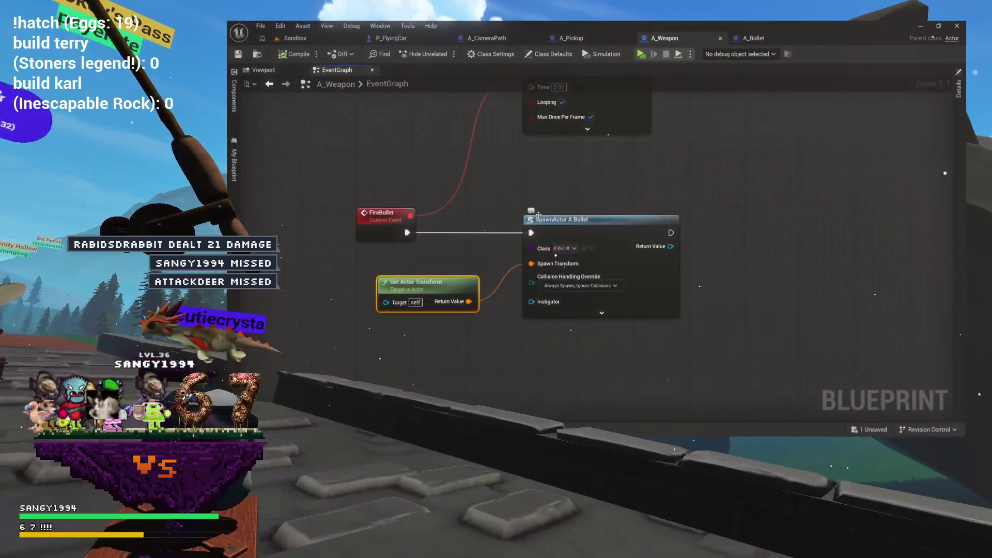
scroll(543, 285, "down", 4)
scroll(510, 201, "up", 4)
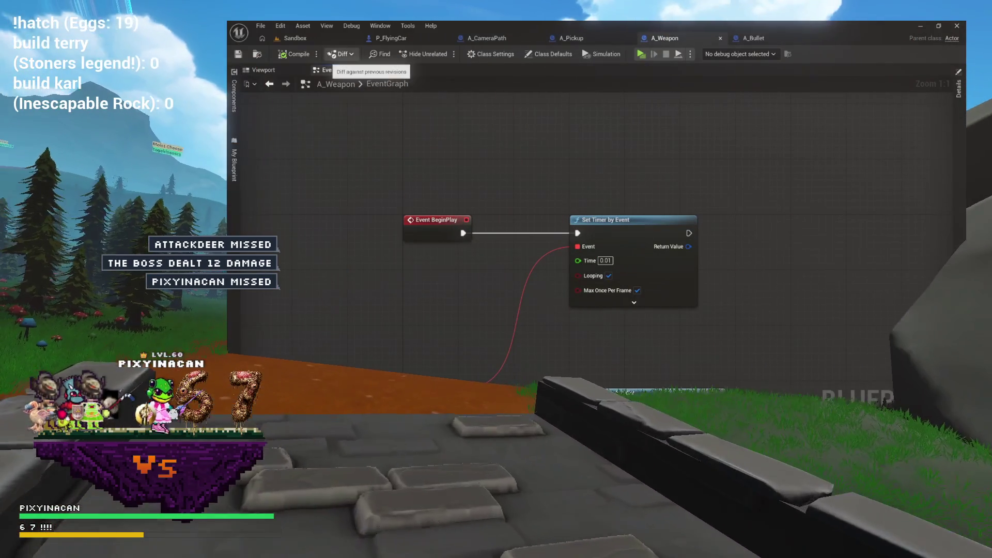
left_click(571, 38)
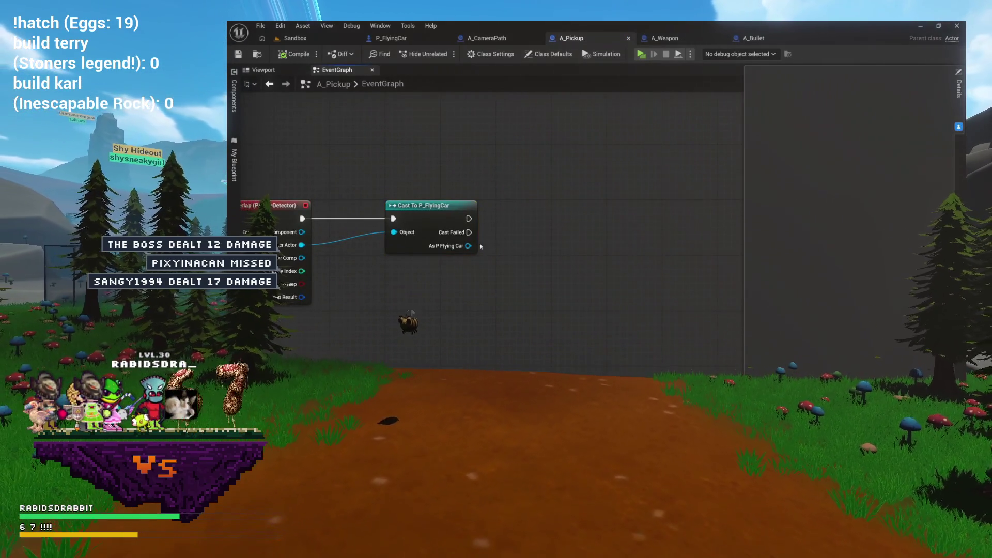
Add a Spawn Actor from Class node off the cast's success pin, with Class set to A_Weapon
left_click_drag(468, 219, 553, 215)
type("spawn")
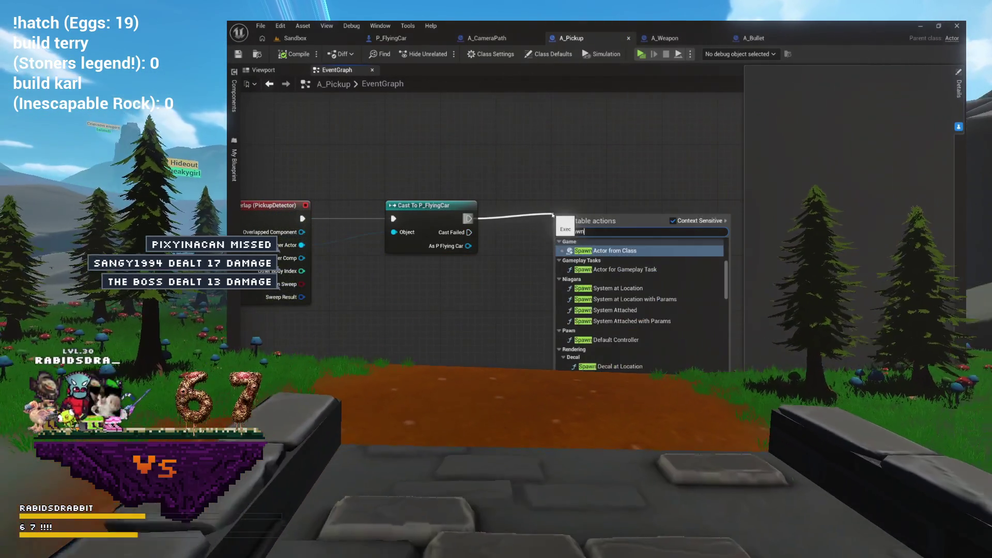
key("Return")
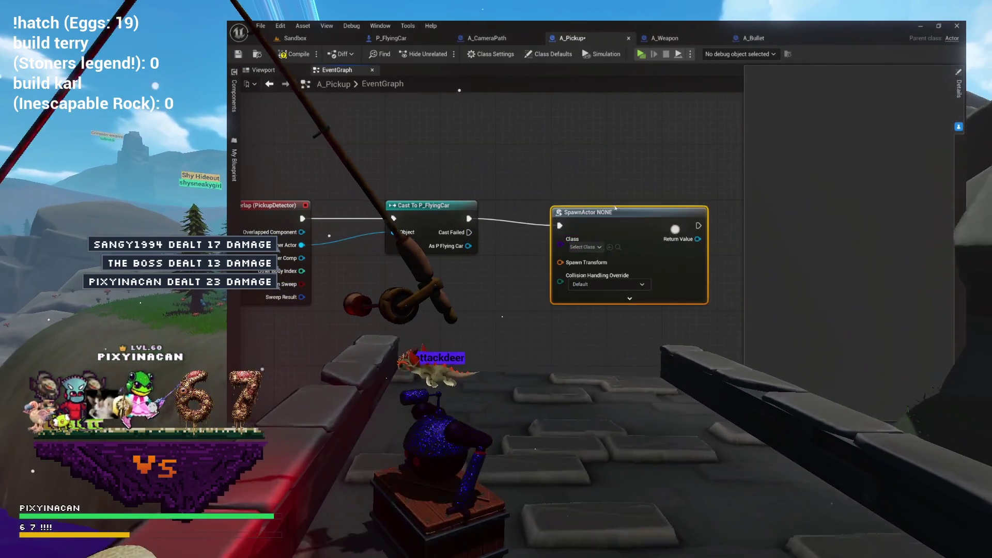
left_click_drag(638, 207, 652, 214)
left_click(619, 240)
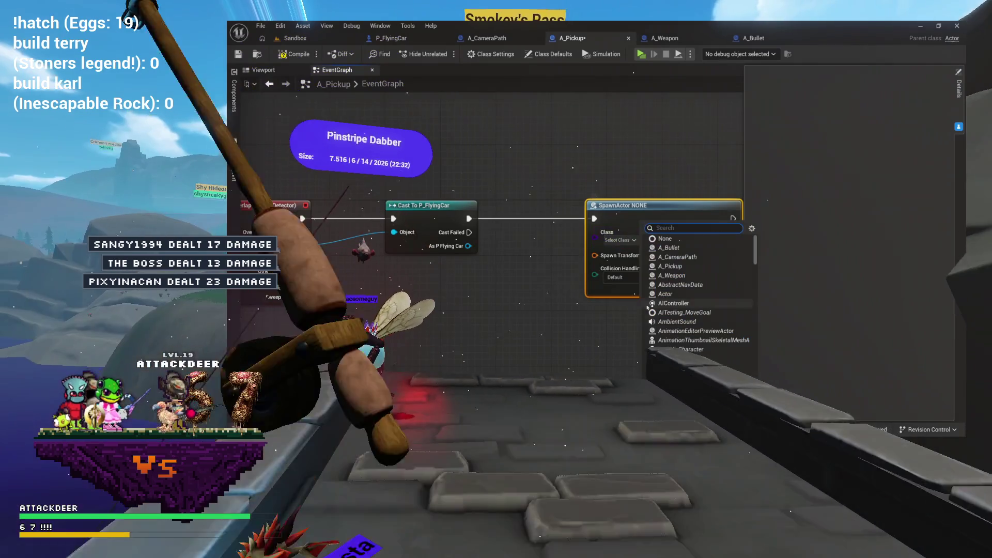
left_click(670, 275)
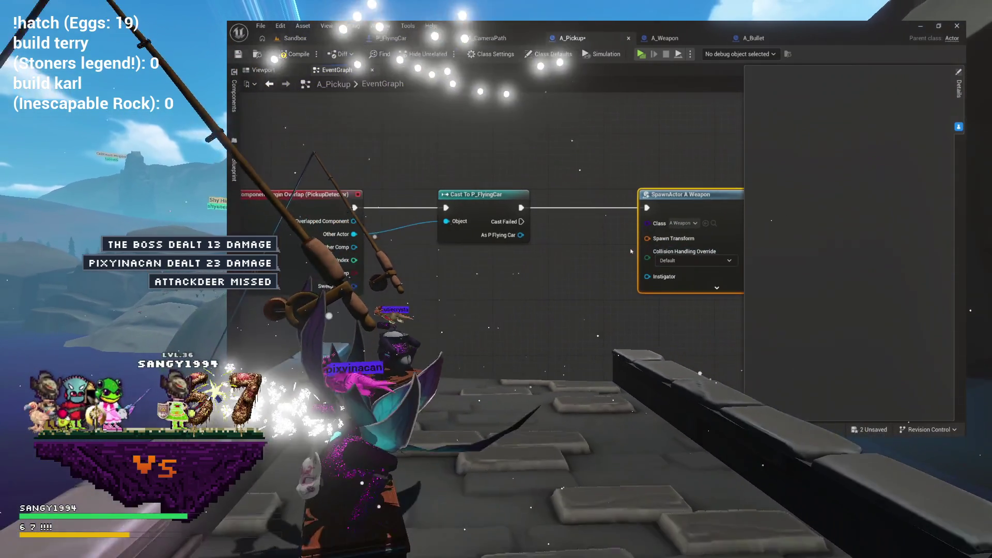
Browse actions for the cast's flying-car reference, then switch to the P_FlyingCar blueprint
left_click_drag(633, 242, 552, 238)
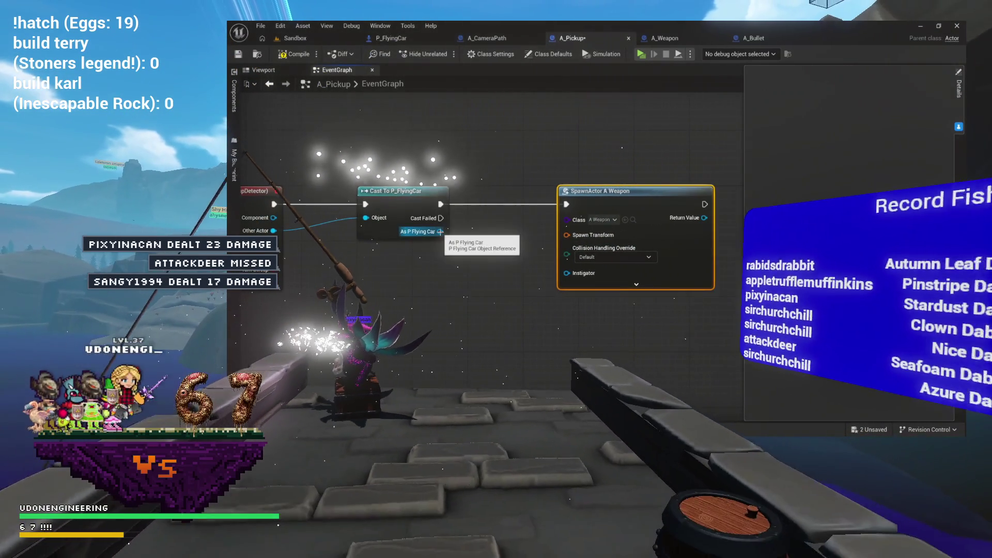
left_click_drag(439, 231, 415, 267)
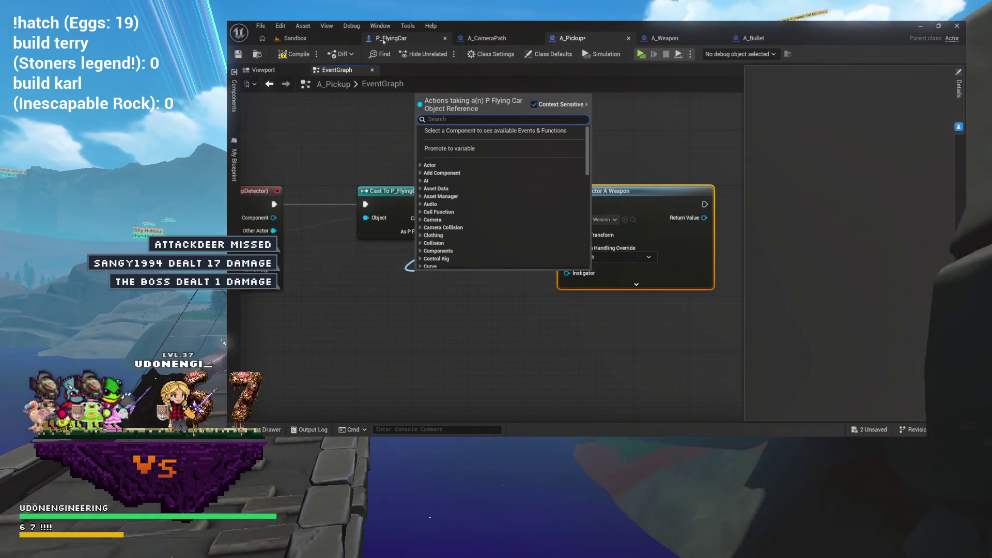
left_click(391, 38)
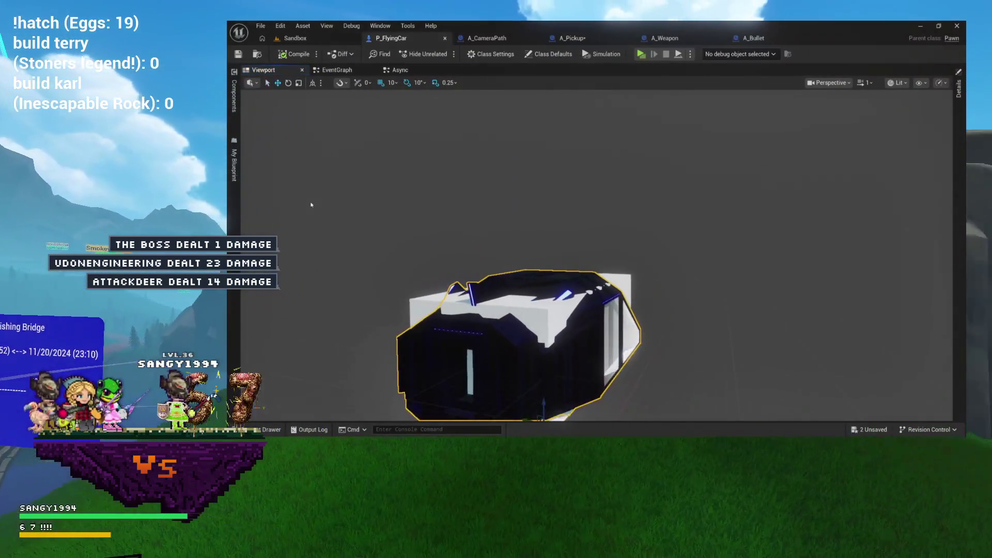
Inspect the car's P_Down and P_Right point components, orbiting the preview to face the front
left_click(234, 104)
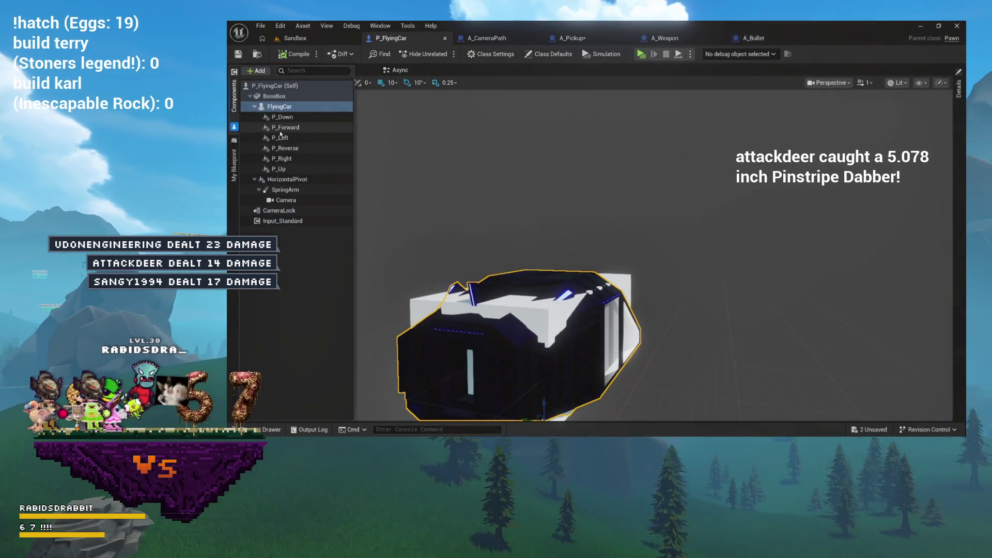
left_click(282, 117)
left_click_drag(359, 184, 392, 202)
left_click(293, 159)
left_click_drag(490, 225, 372, 123)
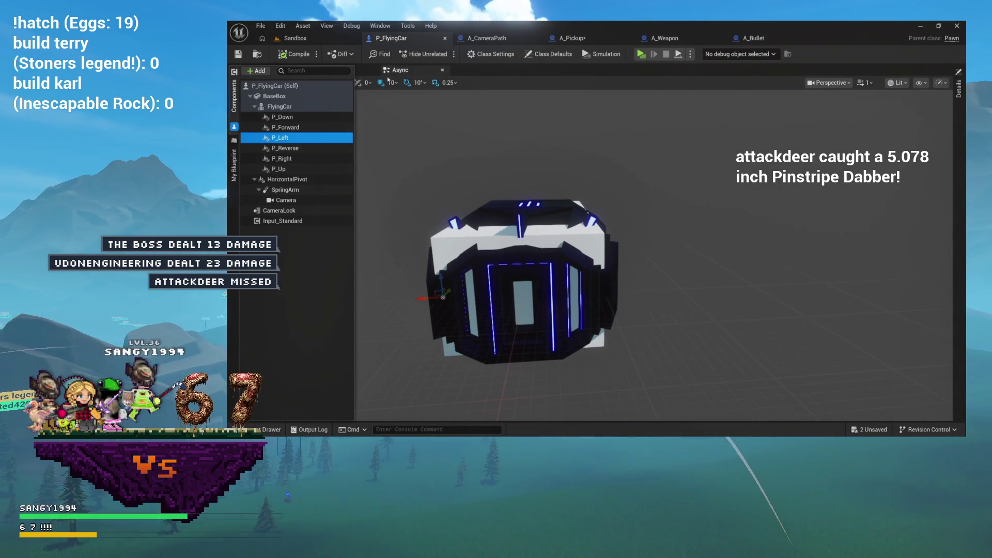
Look through the car's Async graph and EventGraph, then return to A_Pickup
left_click(410, 75)
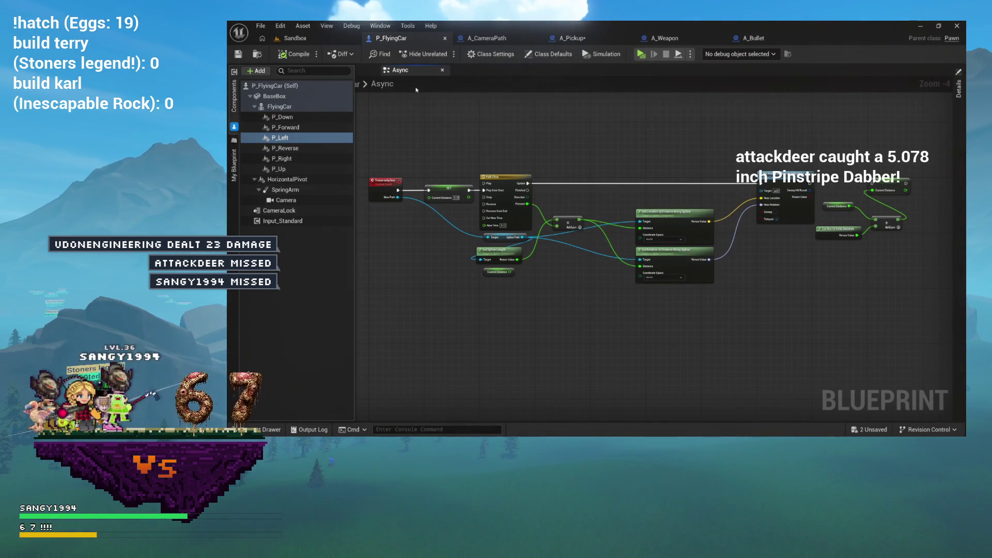
left_click(361, 72)
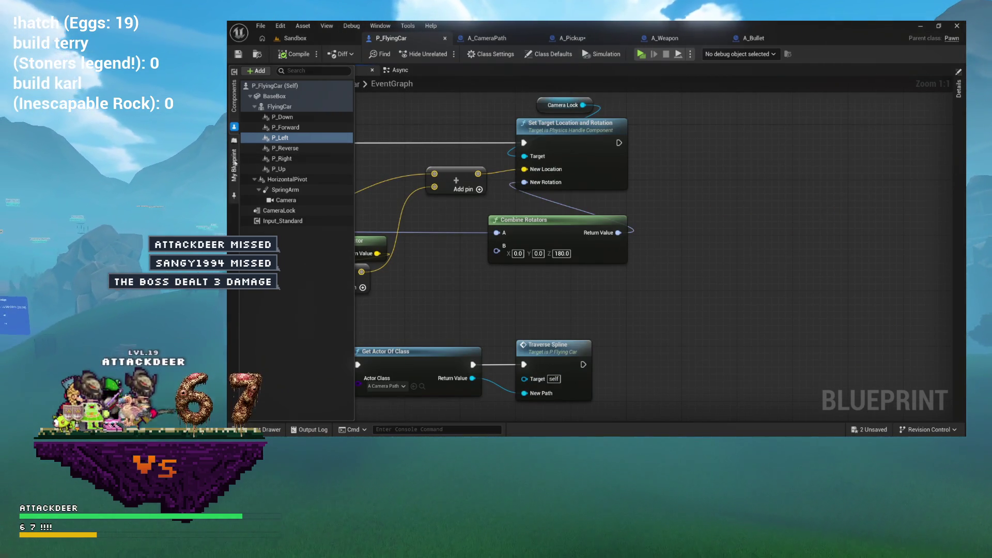
left_click(235, 162)
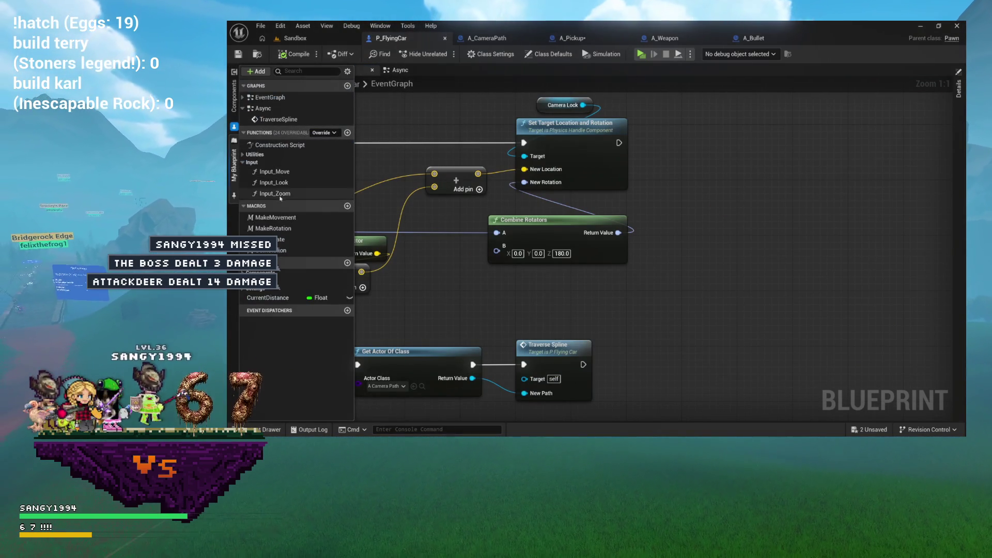
double_click(278, 98)
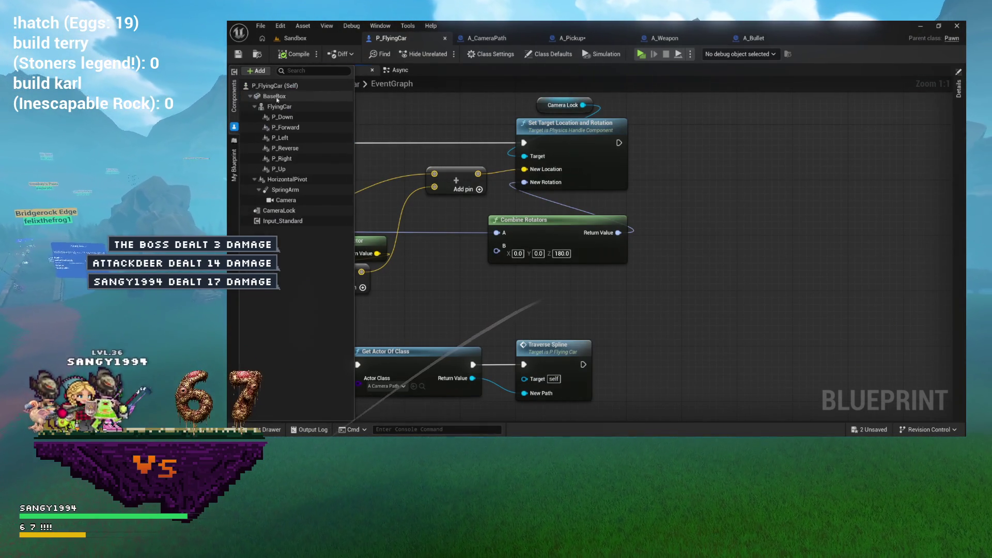
scroll(485, 254, "down", 4)
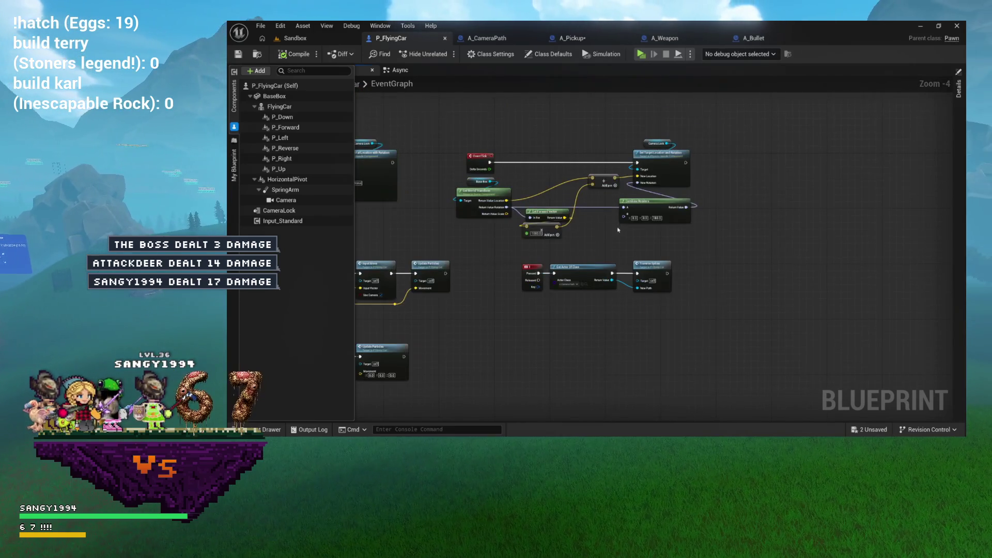
left_click_drag(524, 128, 547, 98)
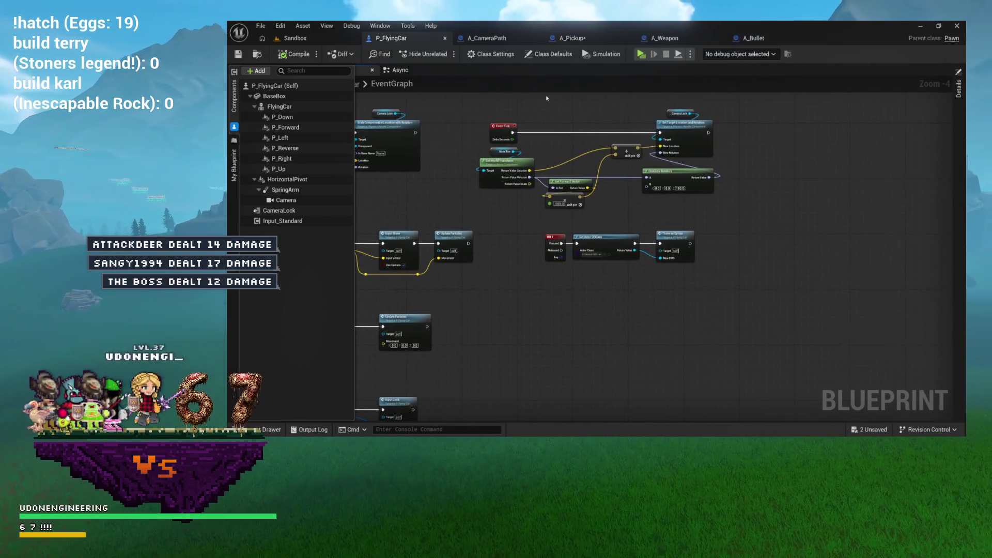
left_click(575, 39)
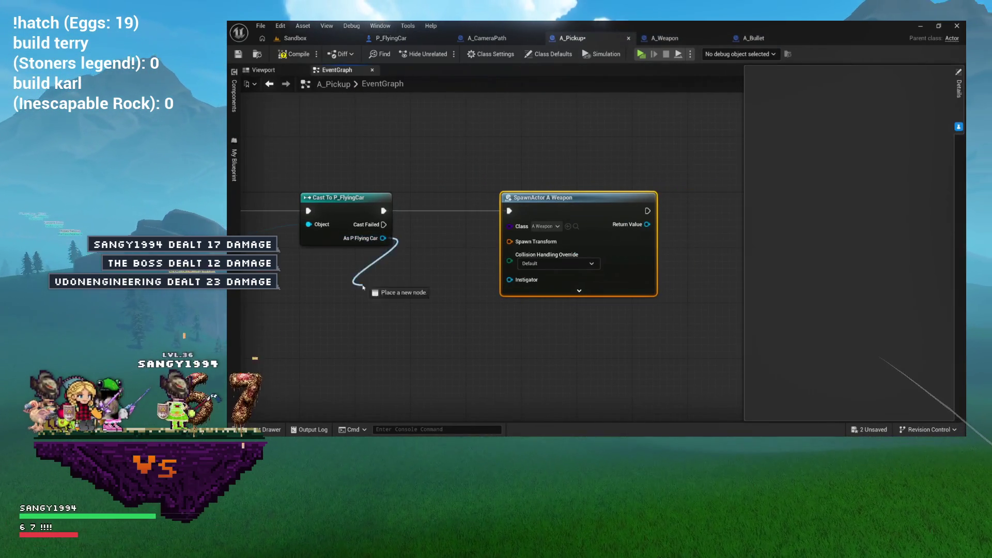
Search the cast's flying-car reference for 'get p_lef', then dismiss the action list
left_click_drag(370, 277, 348, 295)
type("get p_")
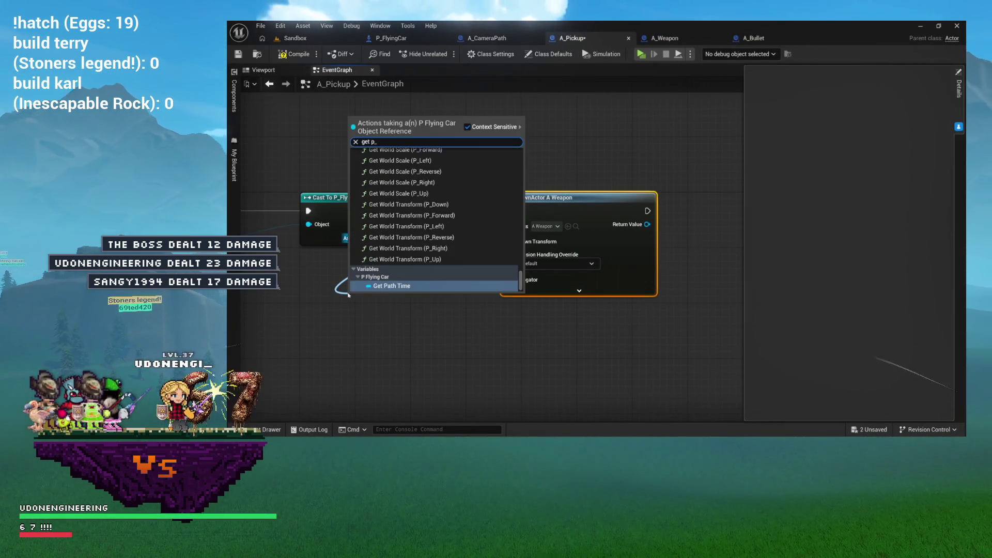
type("left")
scroll(349, 294, "down", 3)
scroll(438, 273, "down", 5)
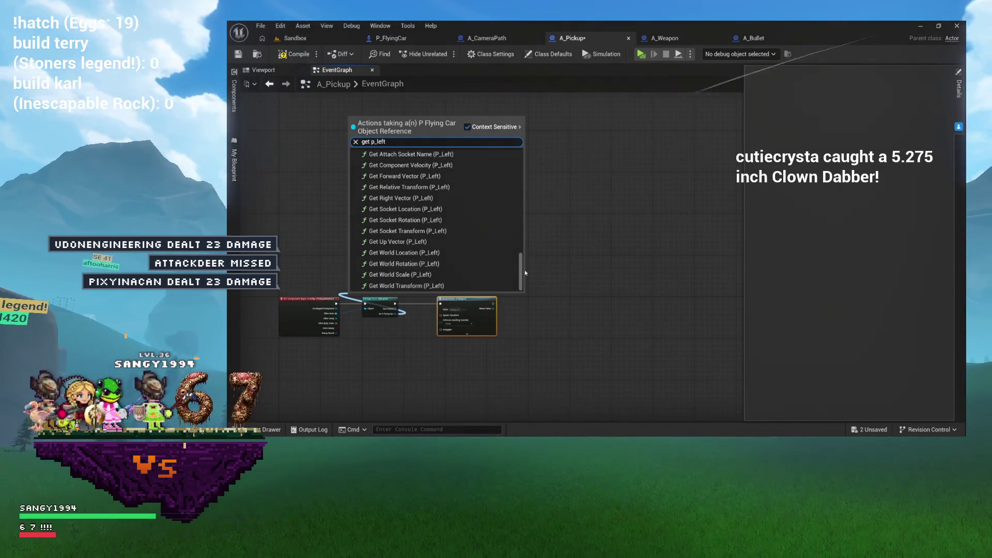
left_click_drag(521, 270, 522, 187)
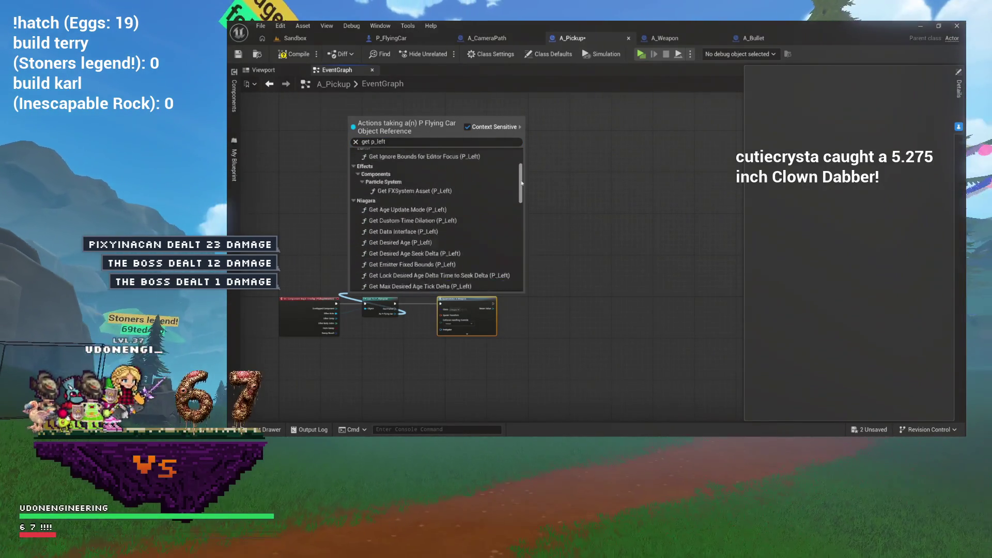
left_click(400, 343)
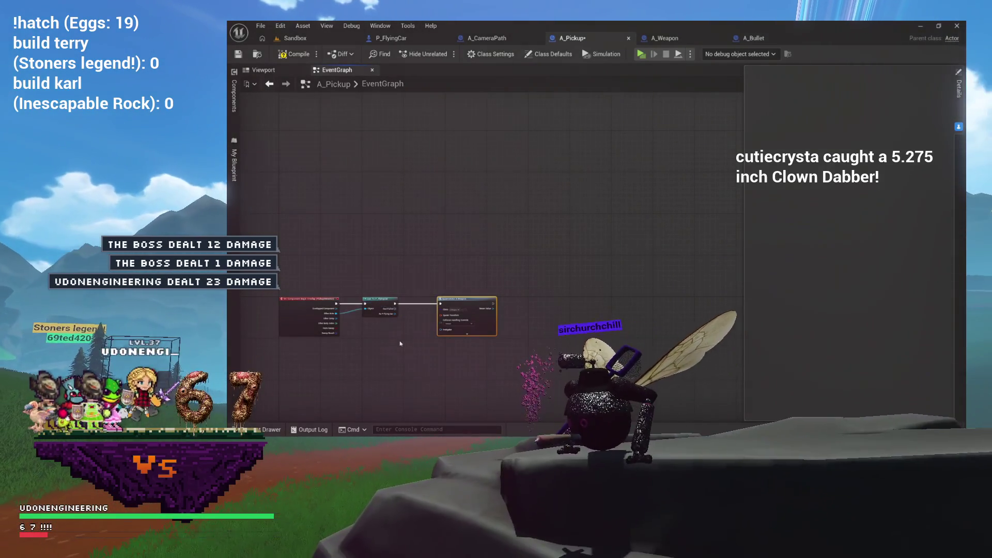
scroll(400, 343, "up", 5)
Add a Get P Left node from the As P Flying Car pin
mouse_move(383, 269)
left_mouse_down()
mouse_move(387, 307)
mouse_move(380, 293)
left_mouse_up()
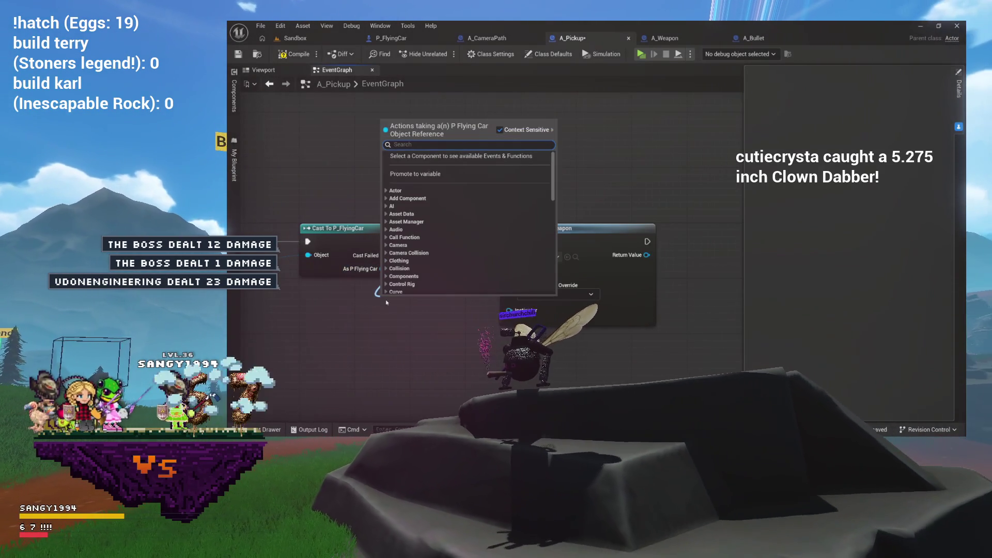
type("get")
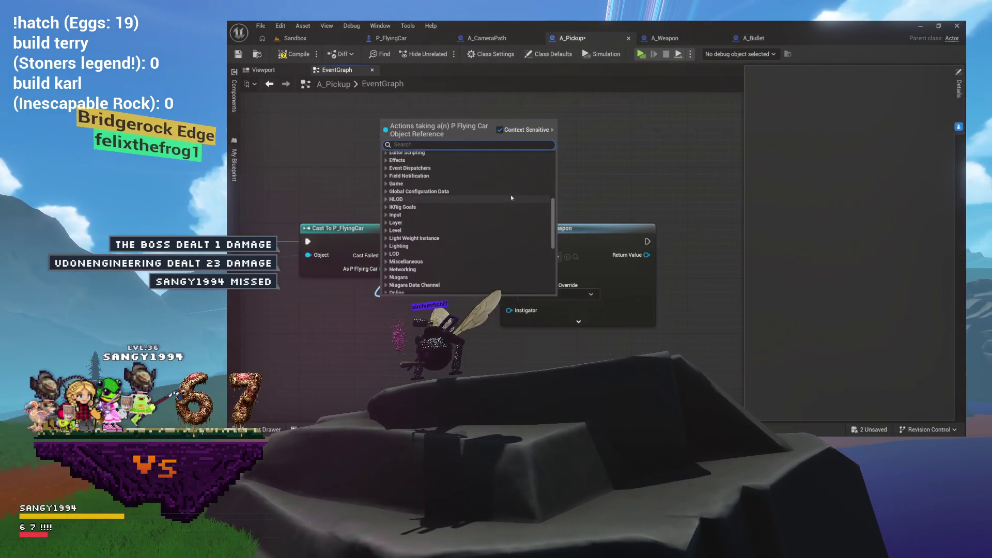
left_click_drag(553, 246, 554, 286)
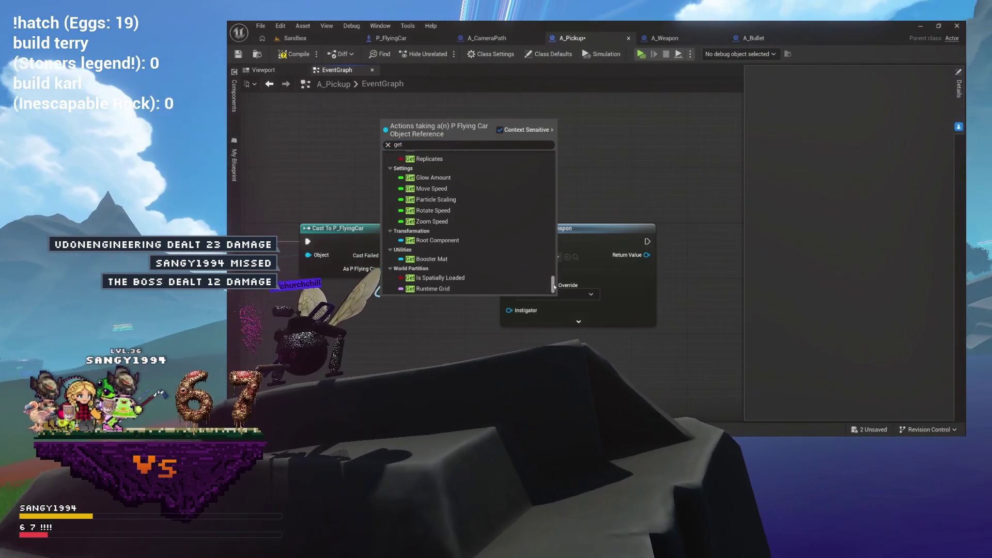
scroll(494, 261, "up", 5)
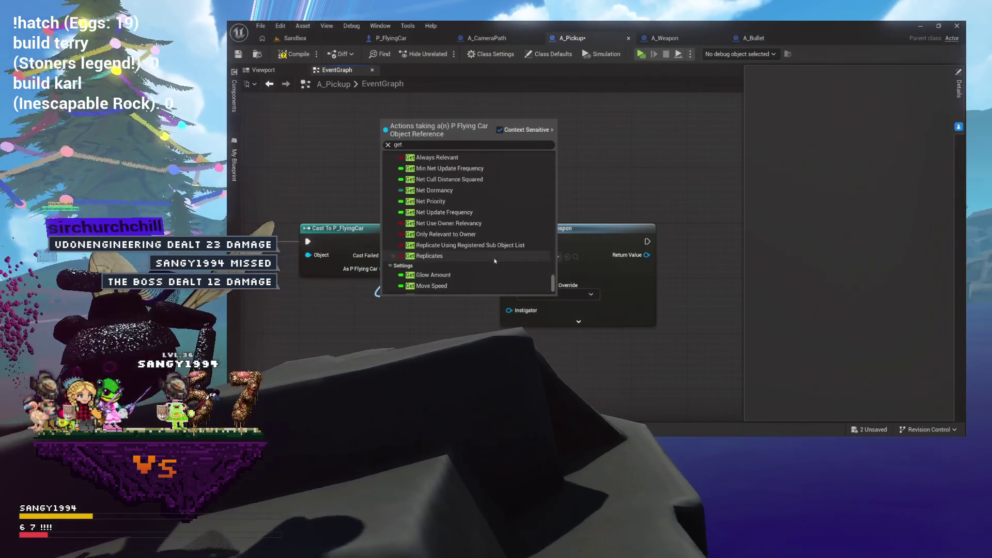
scroll(494, 261, "up", 3)
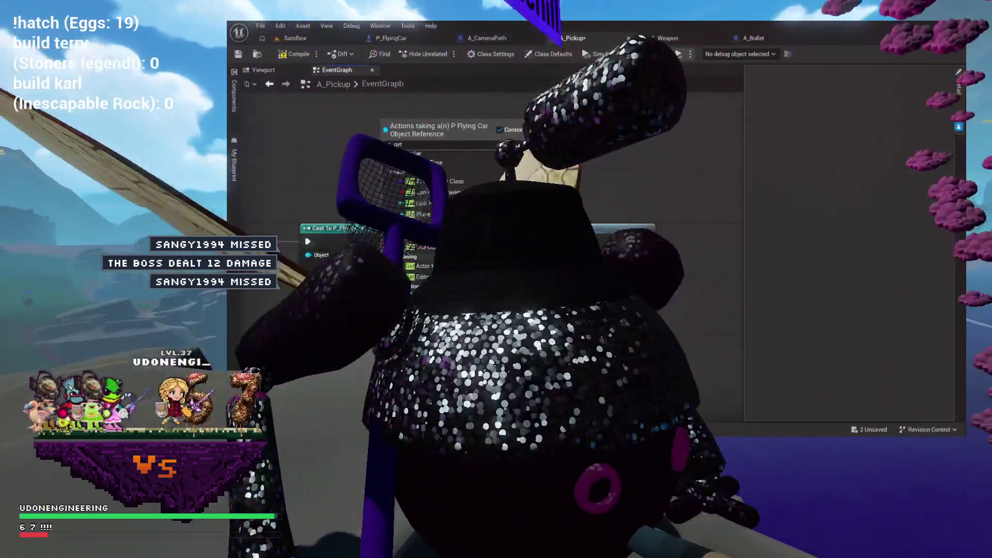
scroll(494, 261, "up", 3)
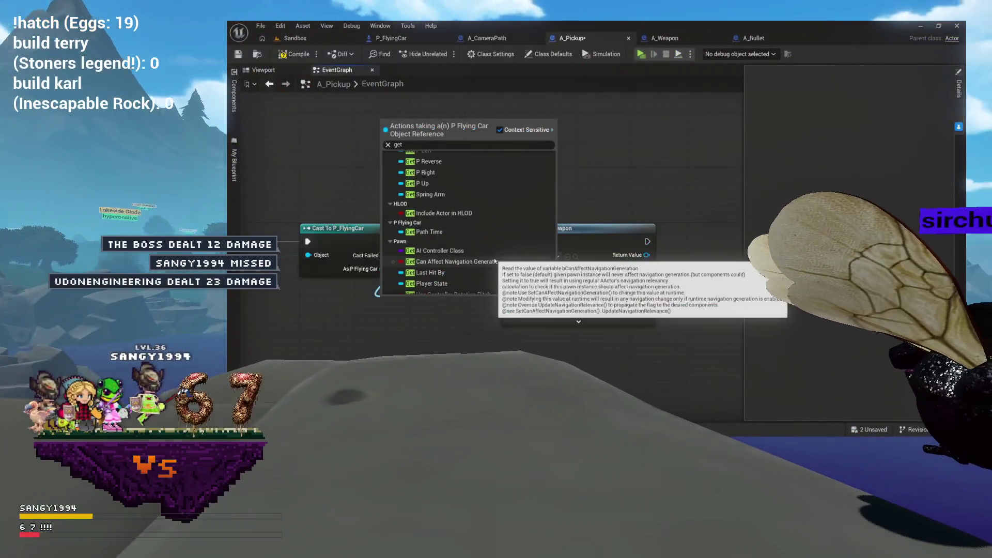
scroll(495, 261, "up", 3)
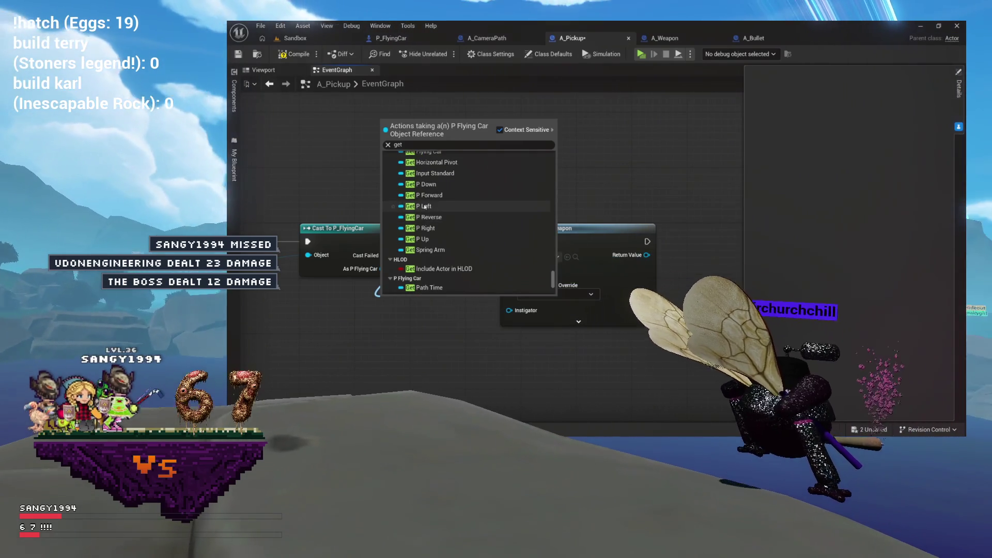
left_click(433, 207)
Add a Get World Transform node for the P Left component
left_click_drag(428, 293, 413, 281)
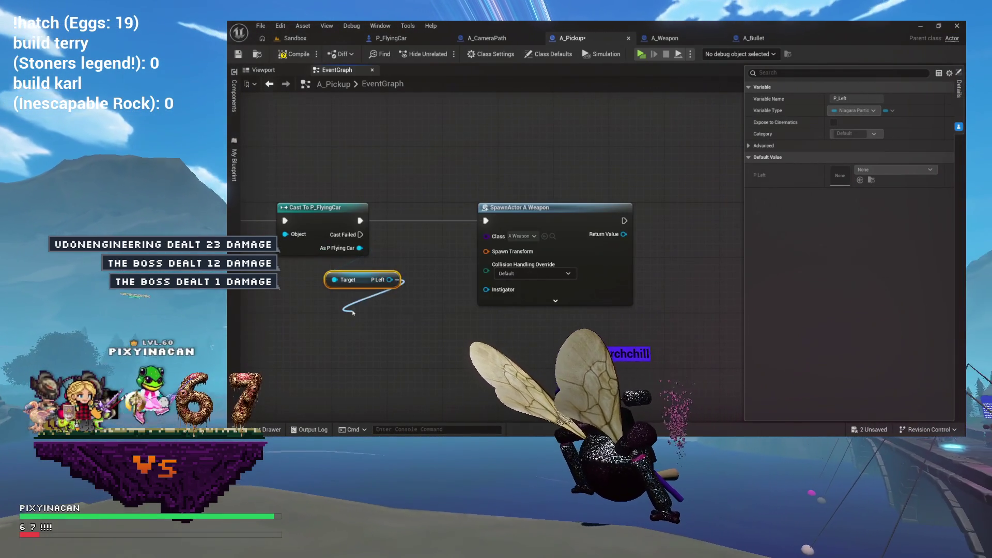
left_click_drag(353, 312, 353, 312)
type("get world tranf")
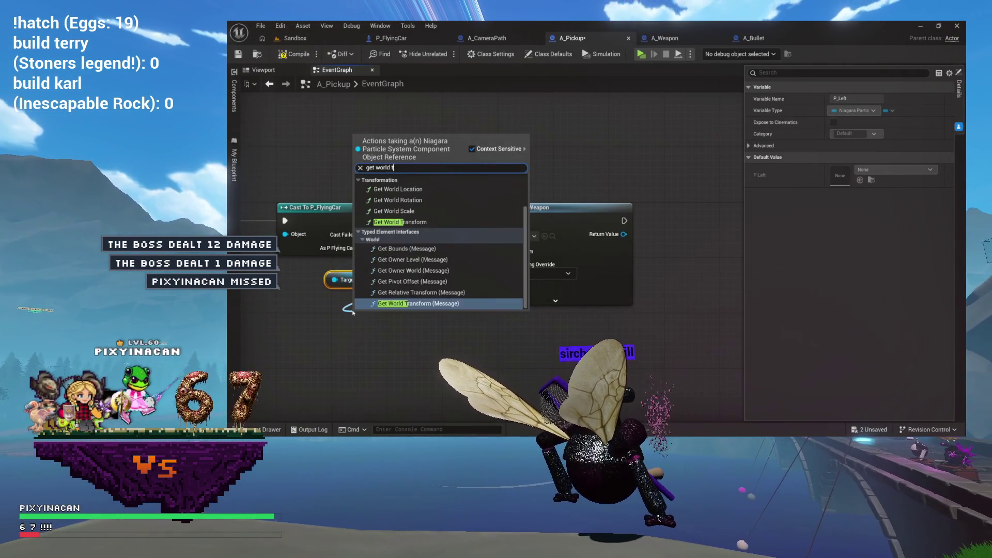
key("BackSpace")
type("sform")
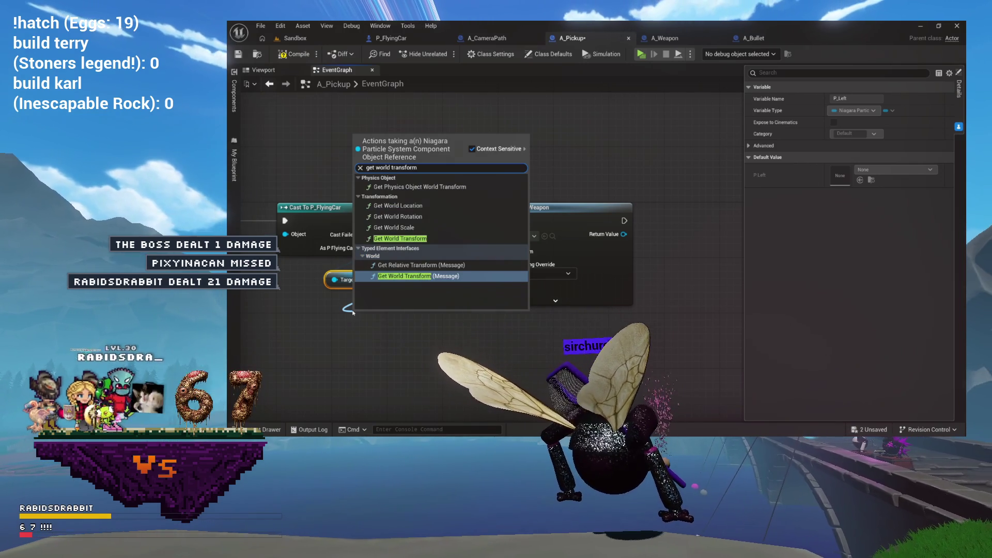
left_click(397, 239)
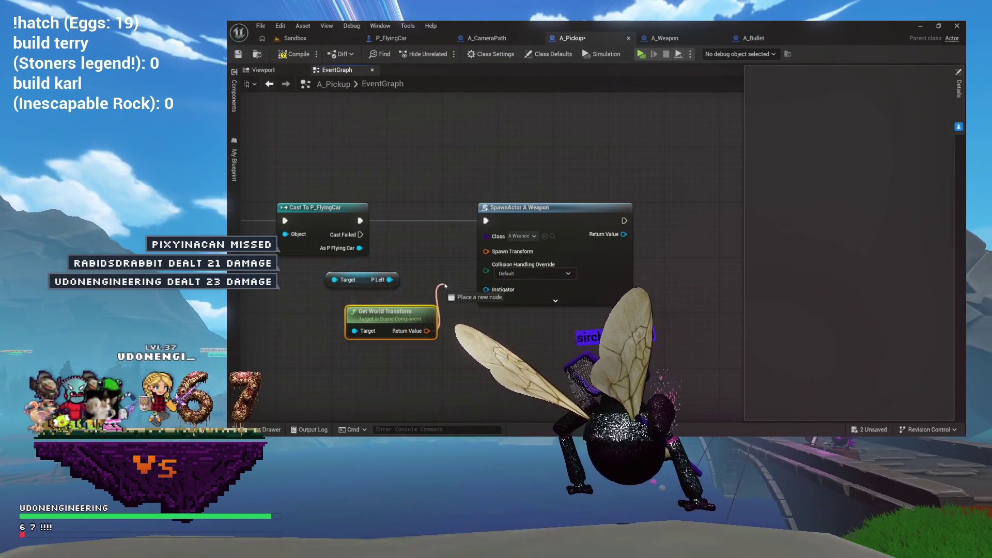
Add Attach Actor To Component for the spawned weapon and wire P Left in as Parent
left_click_drag(489, 257, 555, 220)
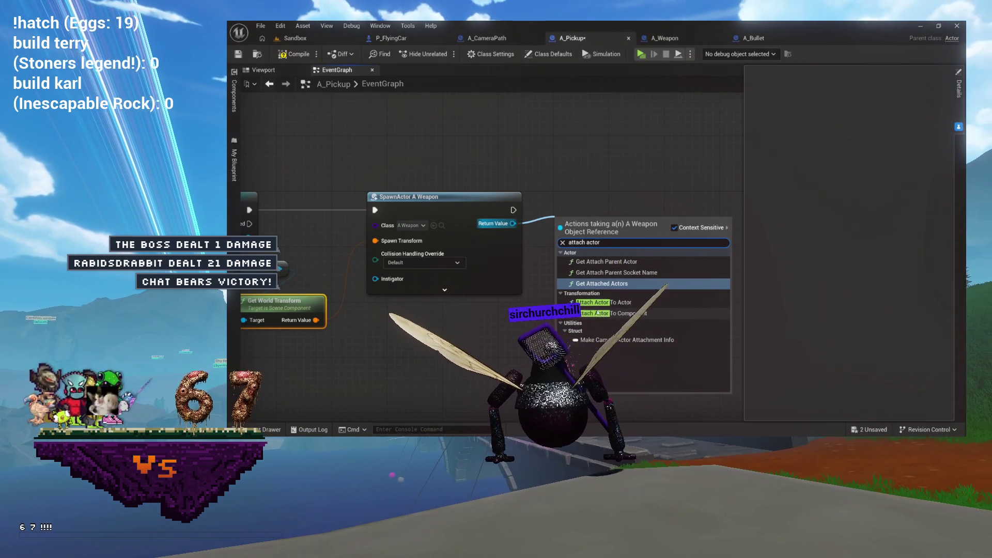
left_click(598, 313)
mouse_move(617, 204)
left_mouse_down()
mouse_move(555, 238)
mouse_move(467, 211)
left_mouse_up()
mouse_move(297, 239)
left_mouse_down()
mouse_move(332, 249)
mouse_move(565, 253)
left_mouse_up()
left_click_drag(614, 206, 613, 206)
left_click_drag(614, 206, 533, 249)
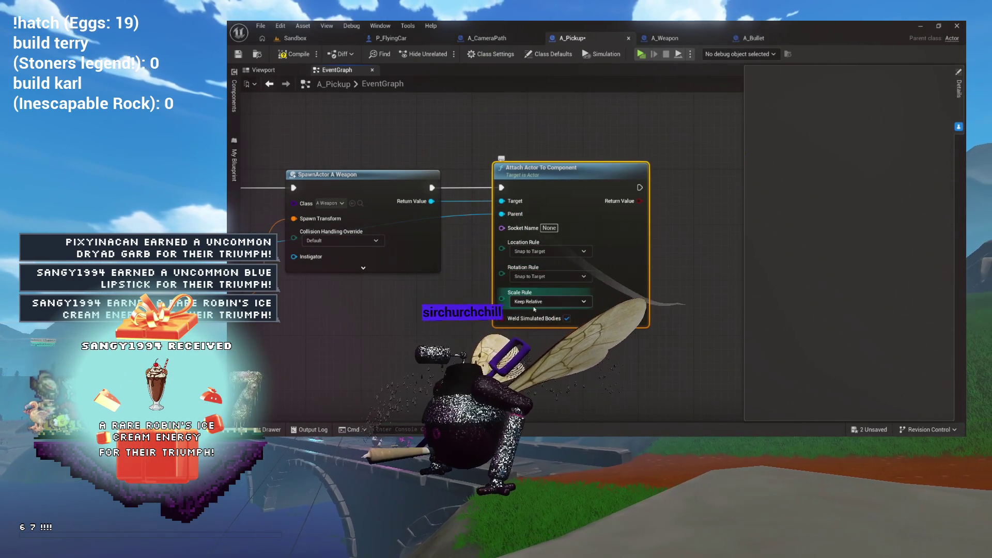
Bring the cast, transform and attach nodes back into view and review the whole chain
mouse_move(466, 316)
left_mouse_down()
mouse_move(534, 266)
mouse_move(634, 268)
left_mouse_up()
left_click_drag(368, 140, 415, 187)
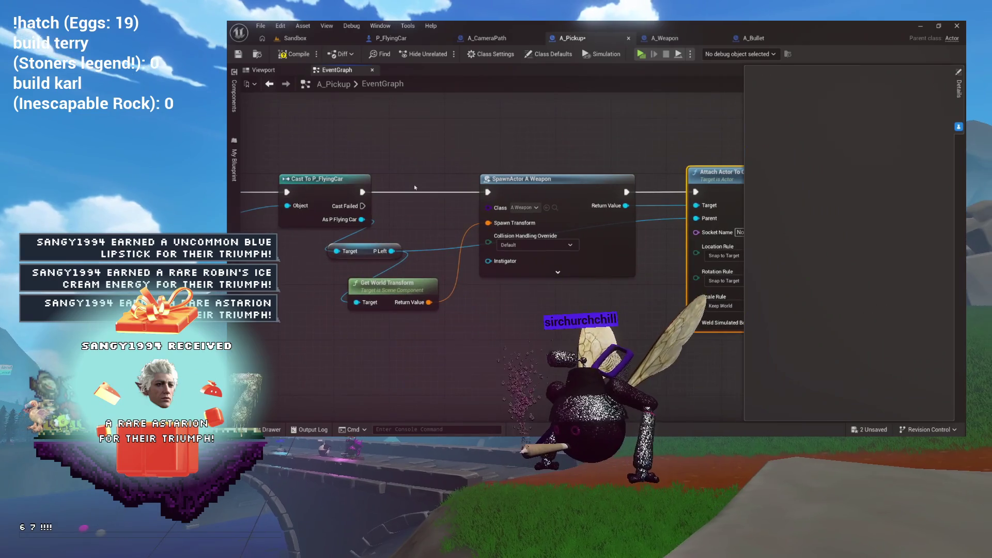
scroll(446, 124, "down", 5)
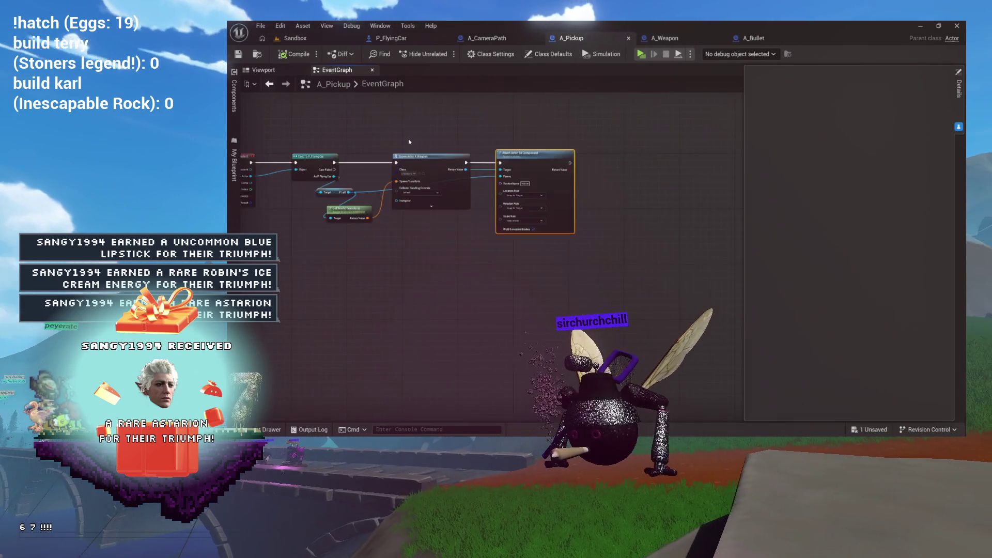
scroll(377, 138, "up", 3)
scroll(377, 138, "down", 4)
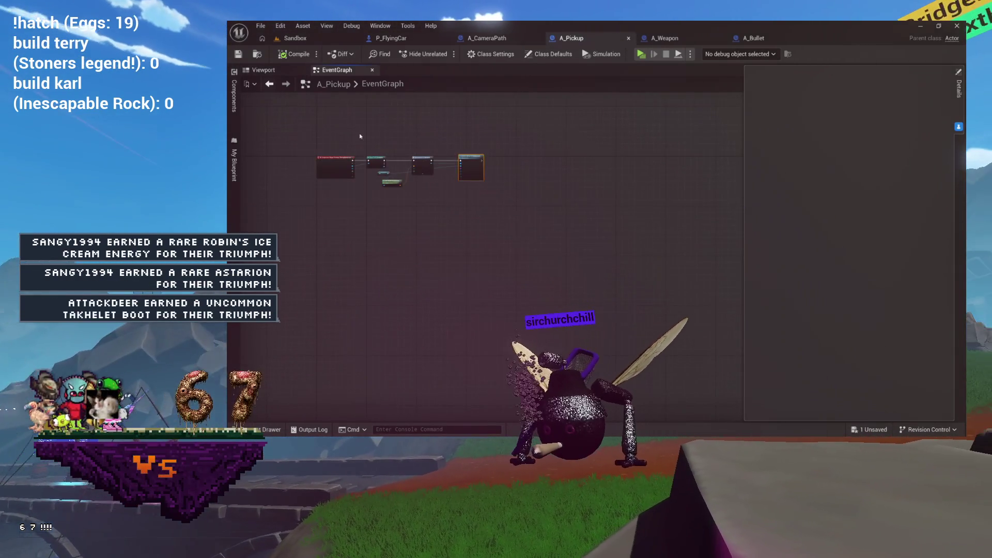
left_click_drag(540, 215, 540, 215)
scroll(447, 164, "up", 5)
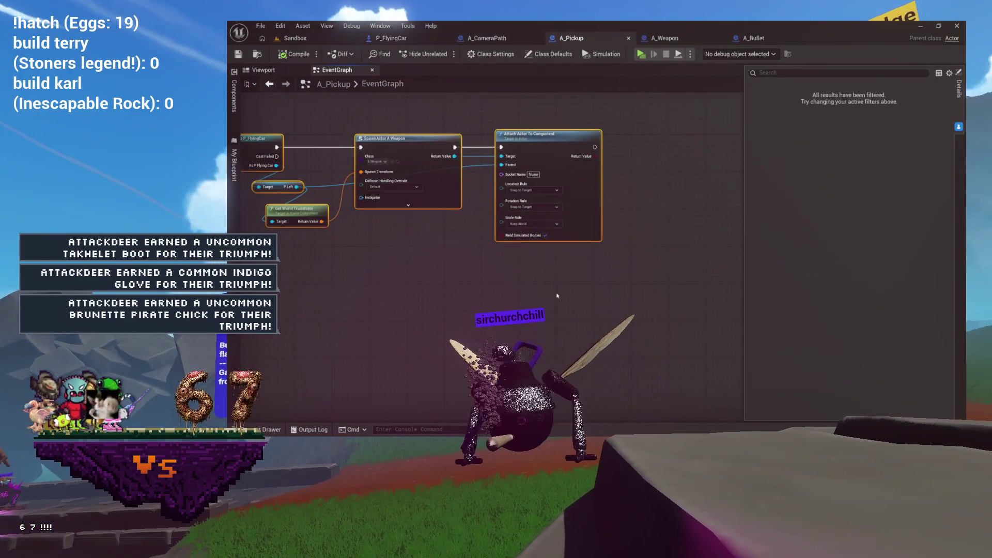
left_click(506, 300)
Reframe the graph, then drag A_Pickup from BaseActors in the Content Drawer into the Sandbox viewport
key("Home")
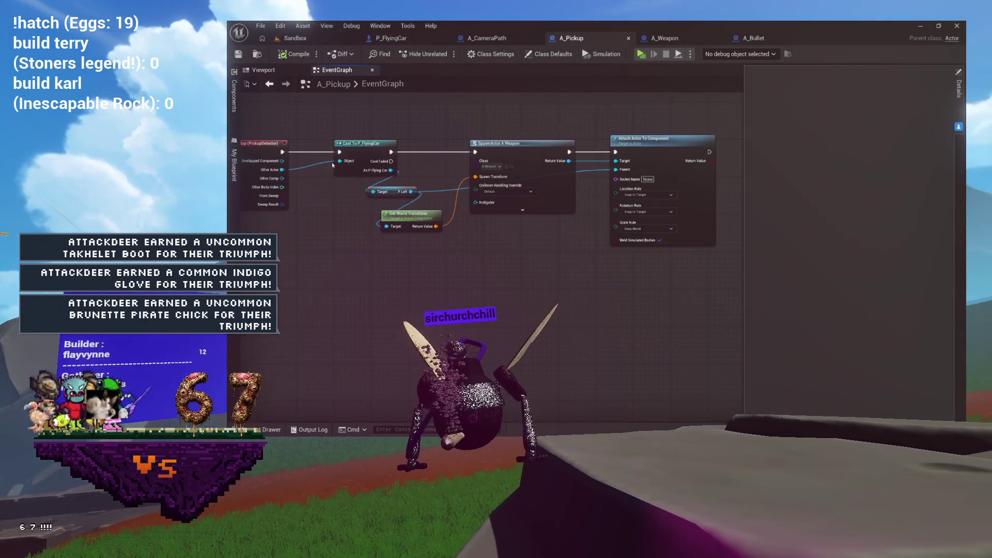
left_click_drag(341, 169, 365, 177)
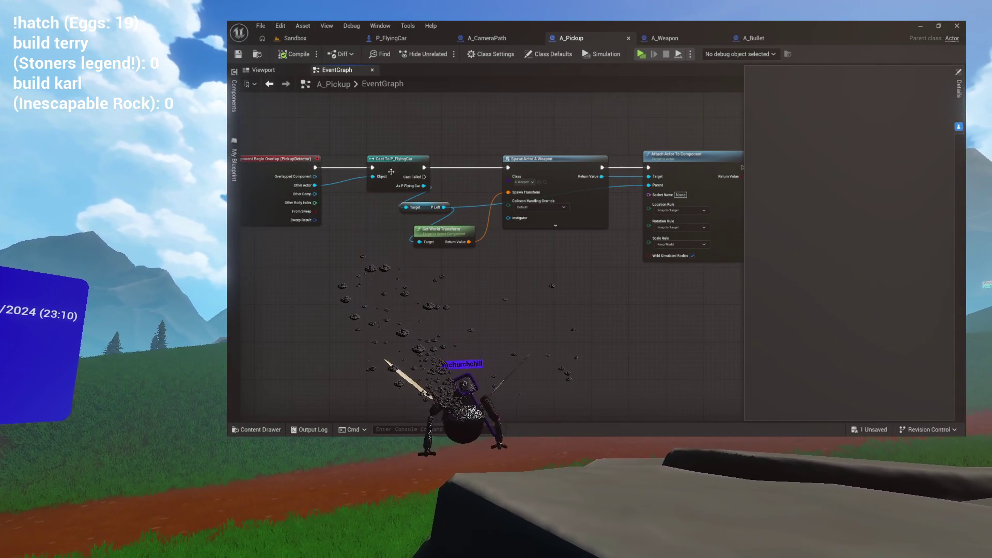
left_click_drag(376, 172, 361, 170)
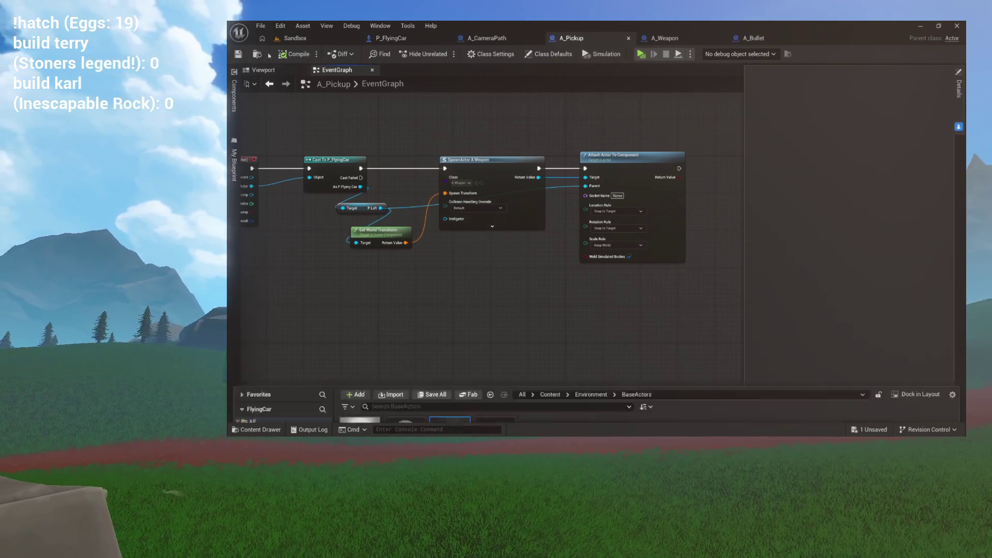
left_click(294, 43)
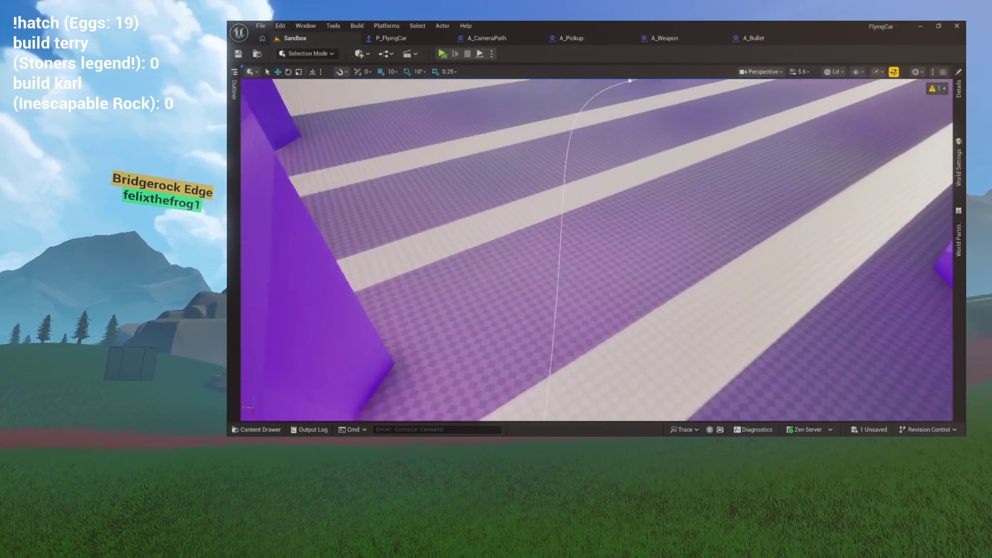
key("ctrl+space")
left_click_drag(447, 298, 595, 293)
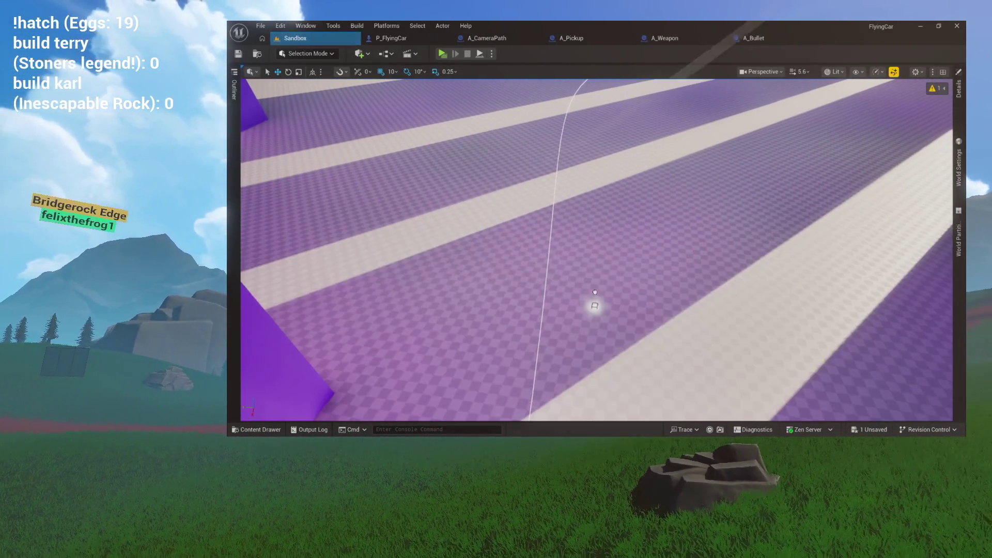